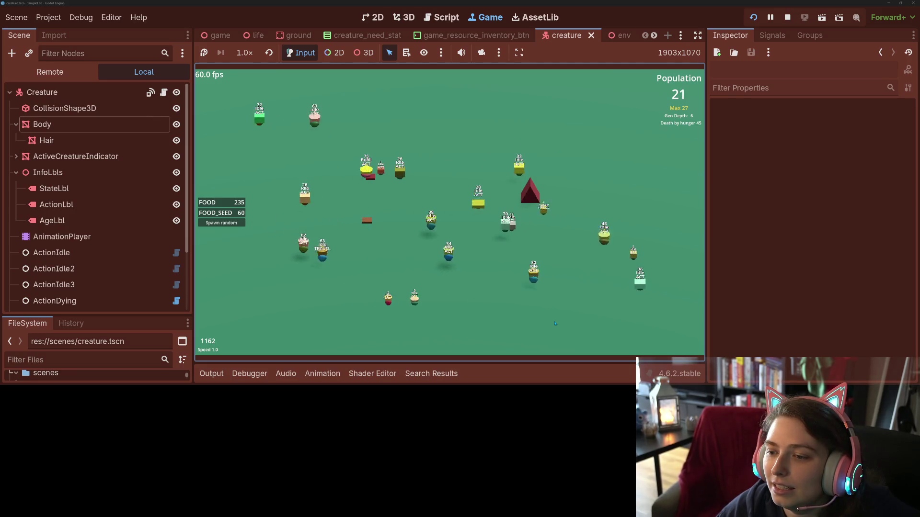
Step: Show one creature's profile while flipping the simulation between 4.0 and normal speed
key(1)
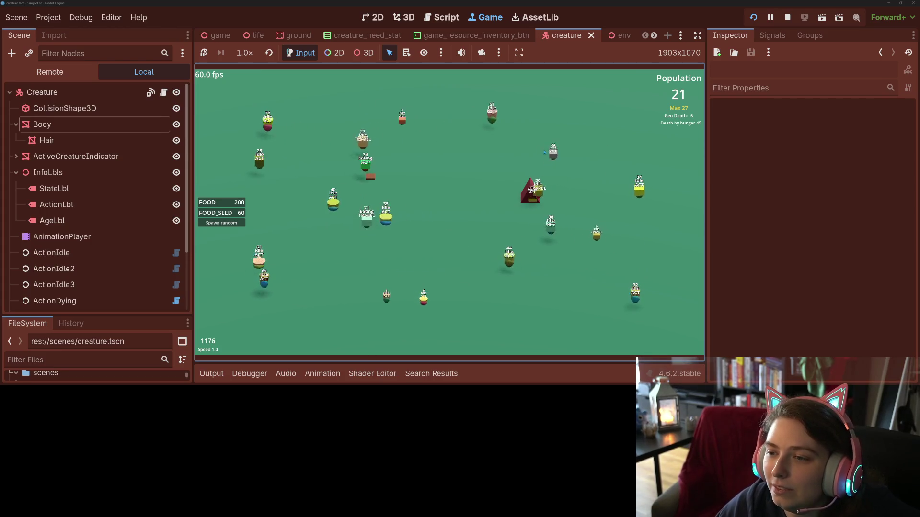
click(553, 153)
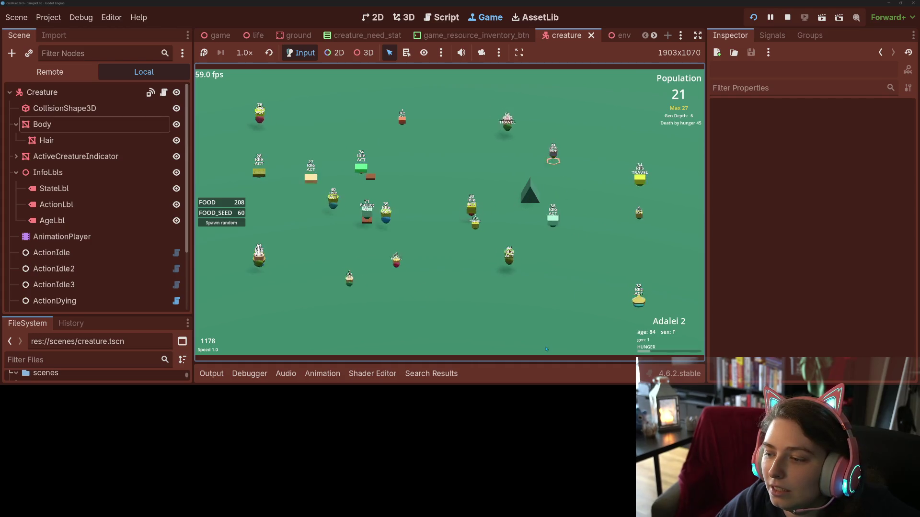
key(4)
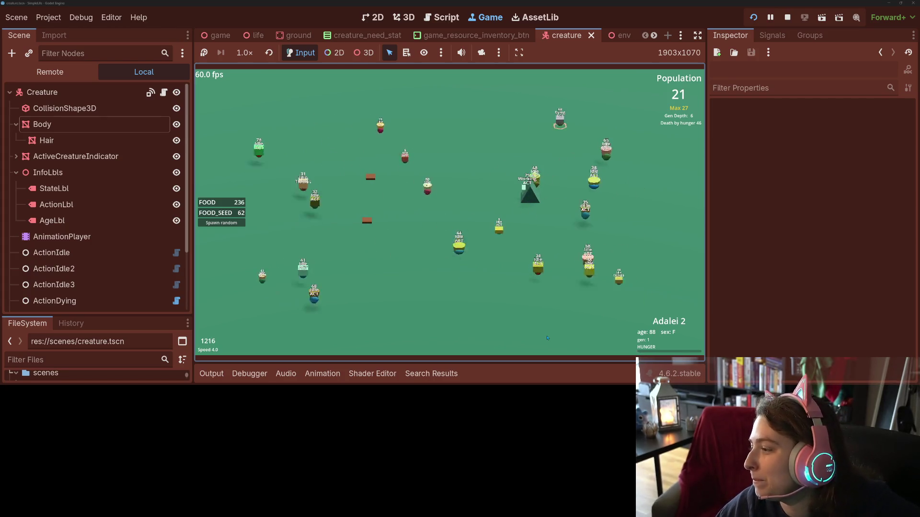
key(1)
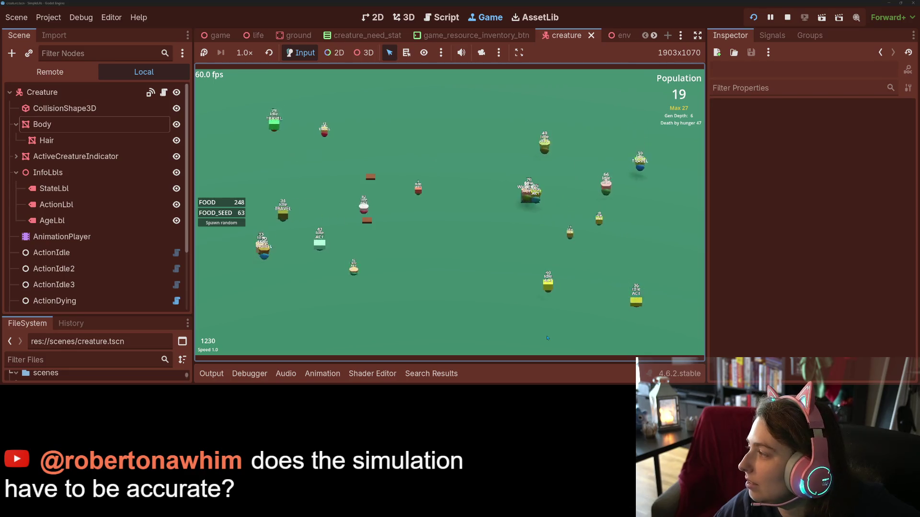
key(4)
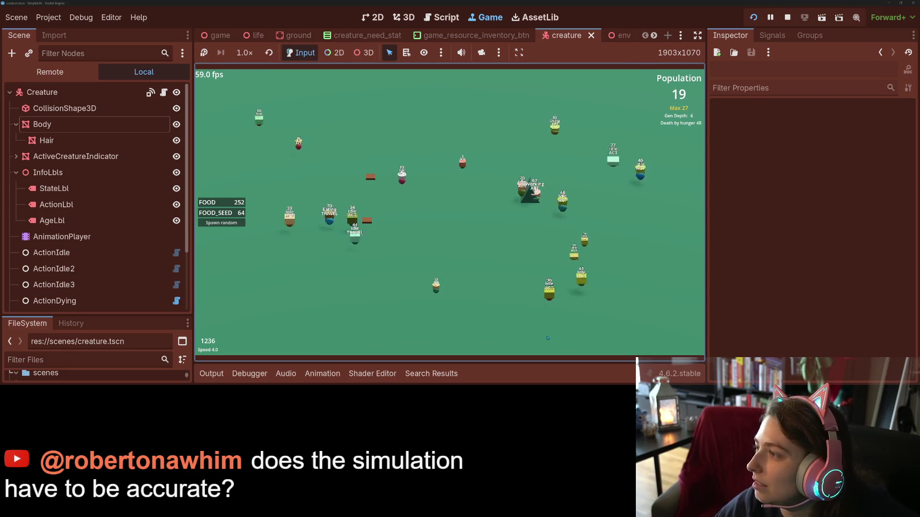
key(1)
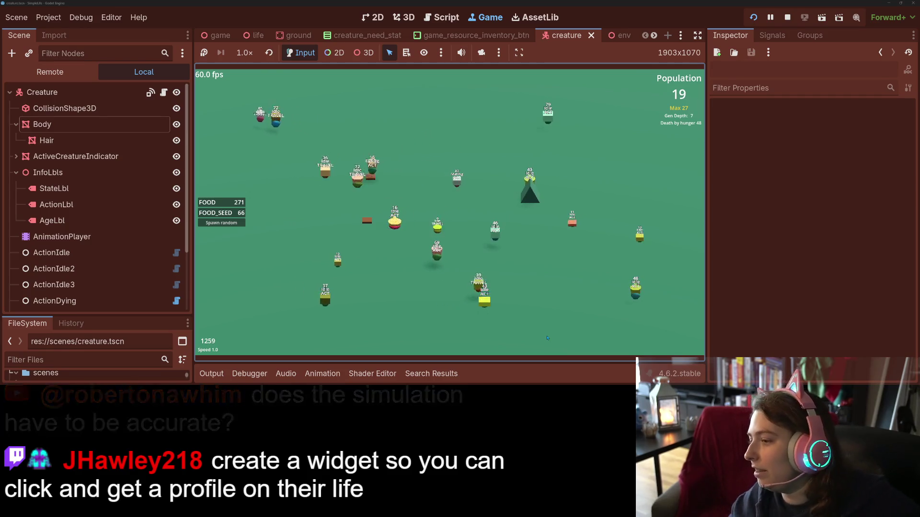
Step: Show another creature's life profile and cycle the speed hotkeys through 4.0, 2.0 and 1.0
click(484, 301)
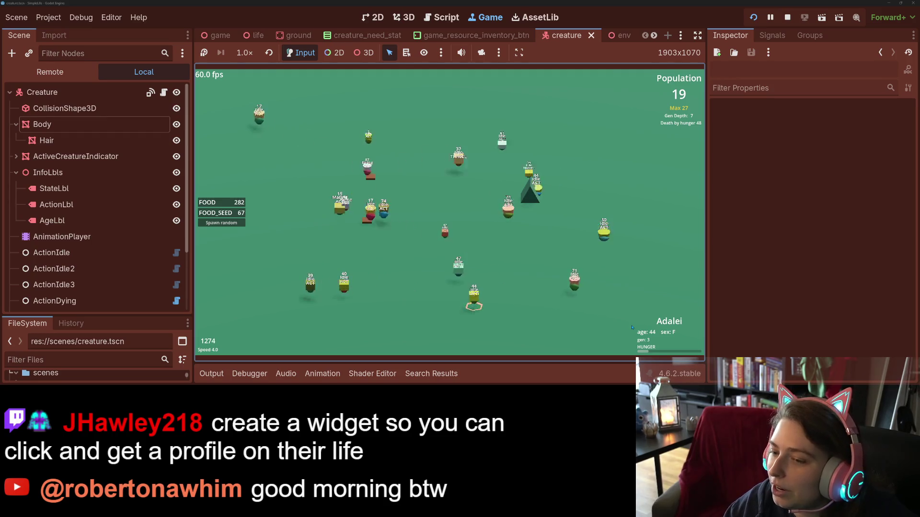
key(4)
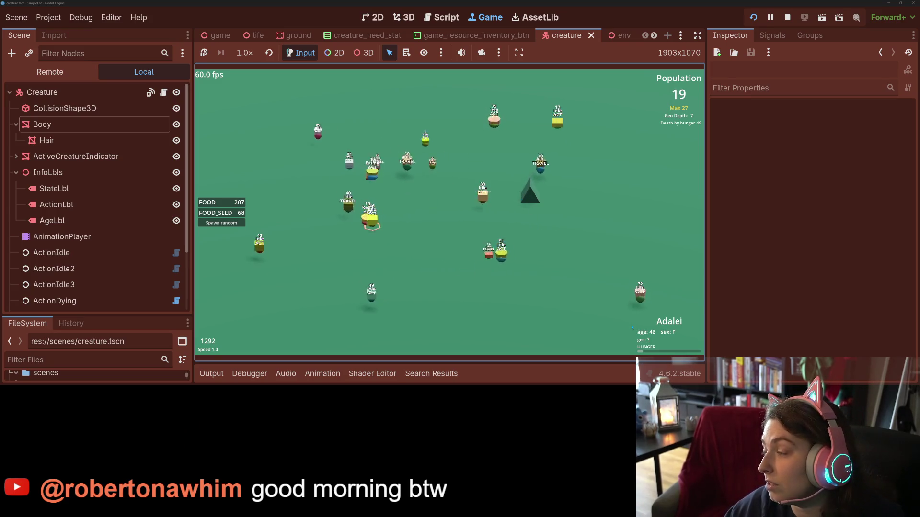
key(4)
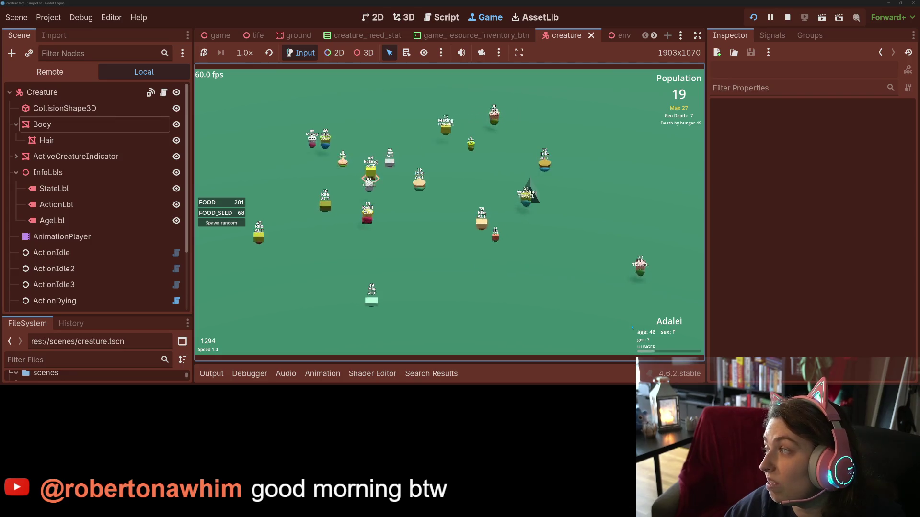
key(2)
key(4)
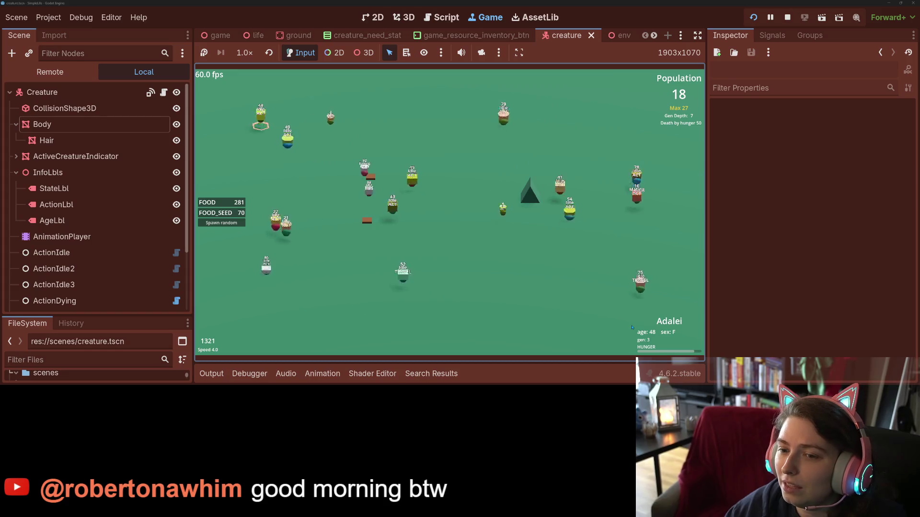
key(1)
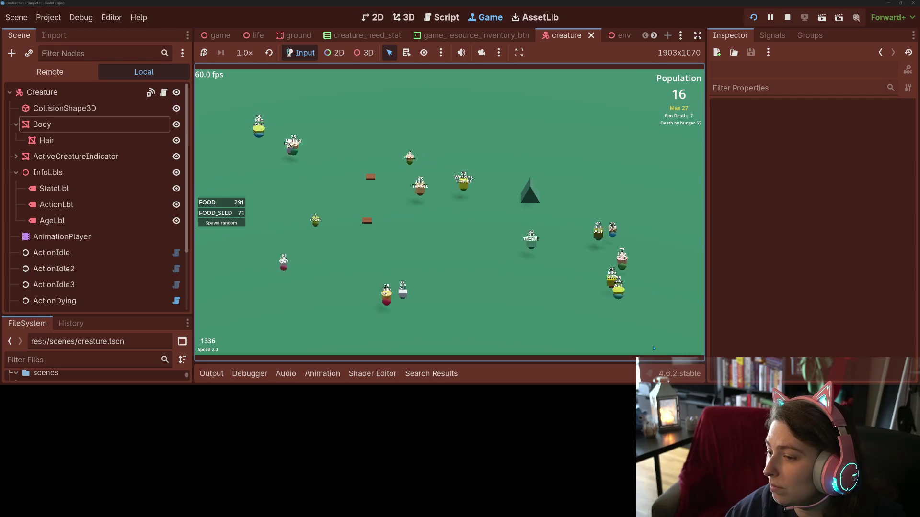
Step: Toggle the simulation speed up to 4.0 and back down with the arrow and number hotkeys
key(Up)
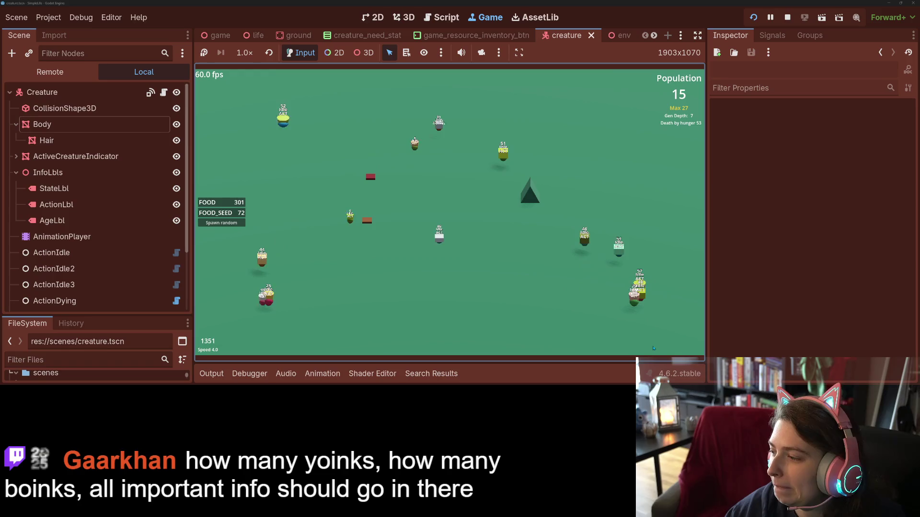
key(Up)
key(Up)
key(Down)
key(Down)
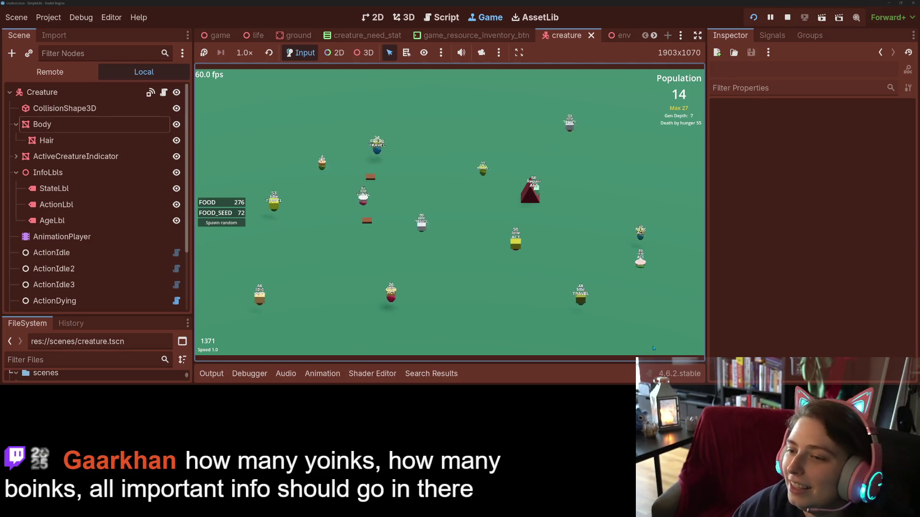
key(4)
key(1)
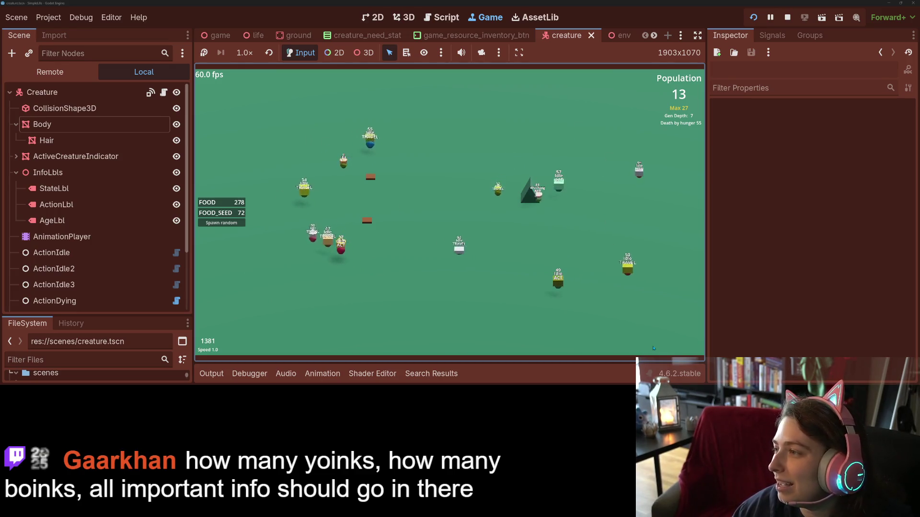
key(4)
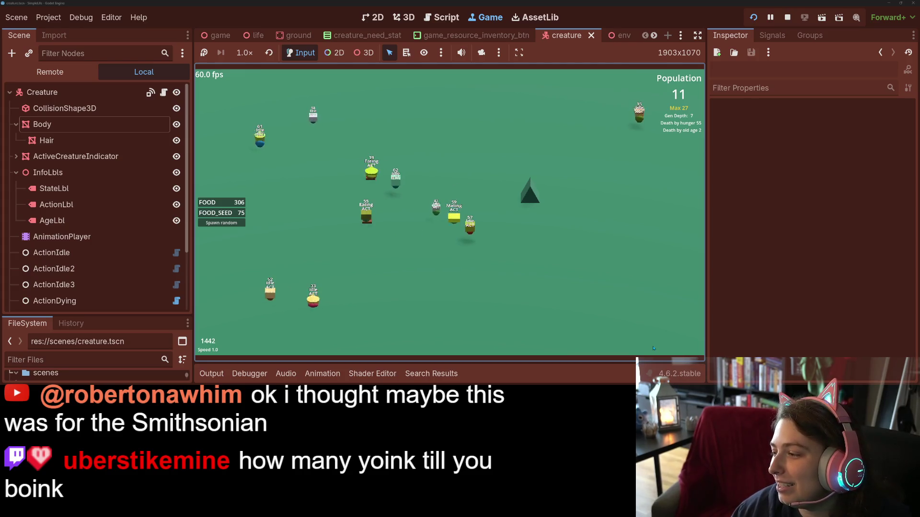
key(4)
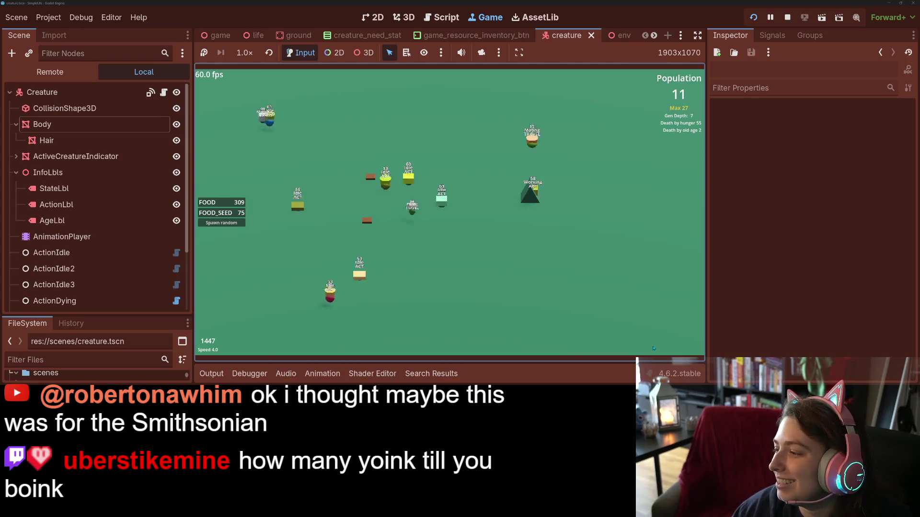
key(1)
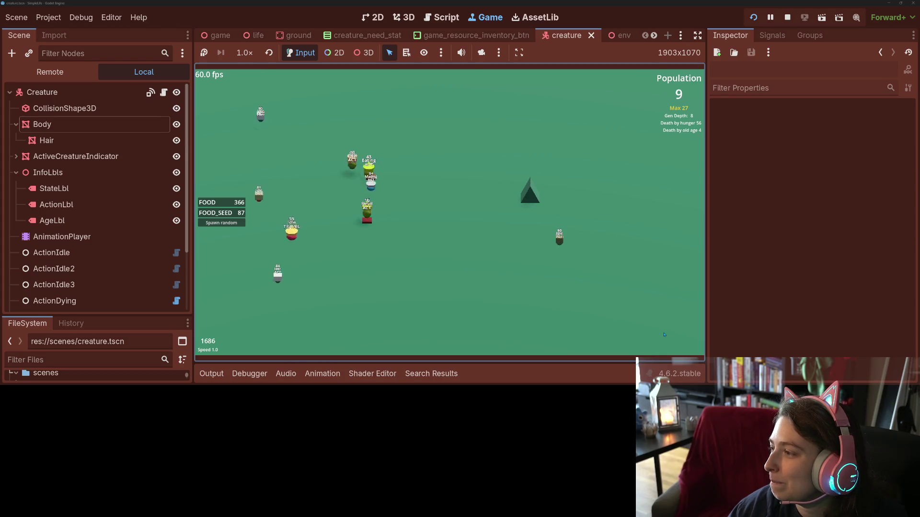
key(4)
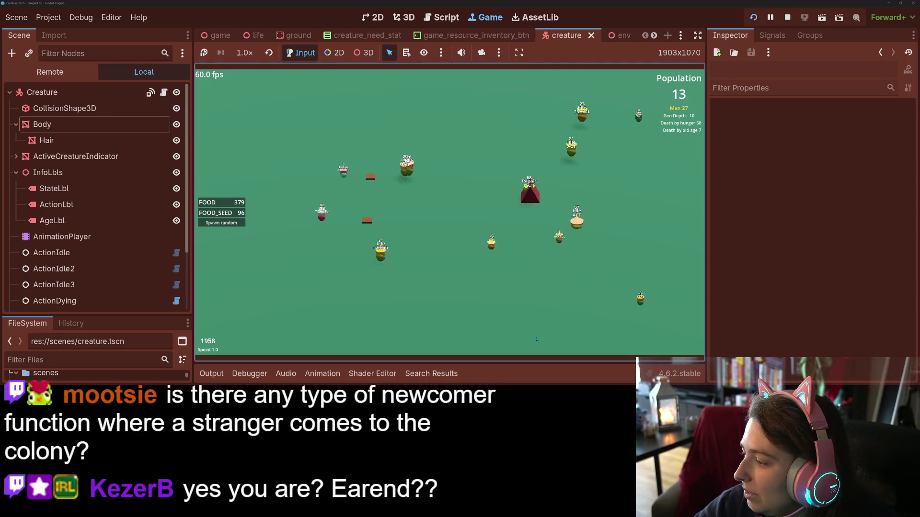
Step: Spawn a random creature into the colony with the Spawn random button
click(221, 223)
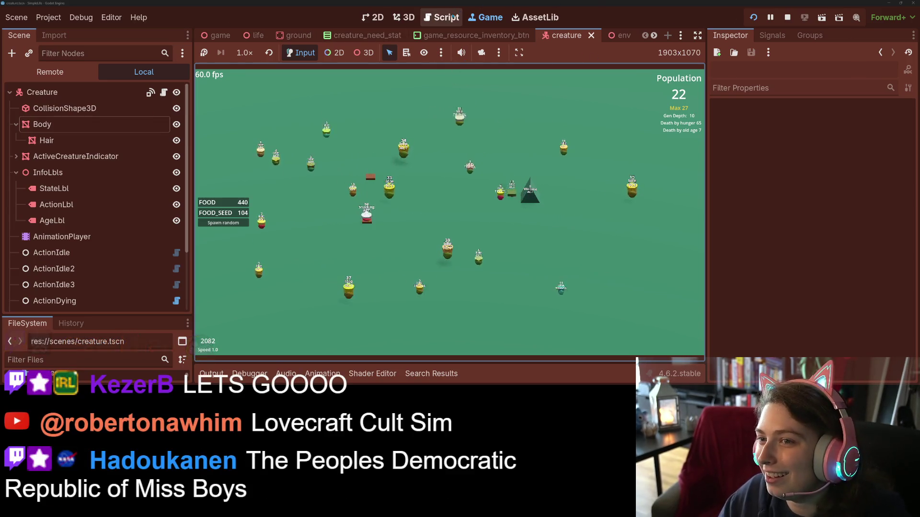
Step: Switch to the Script workspace showing action_mating.gd
click(442, 16)
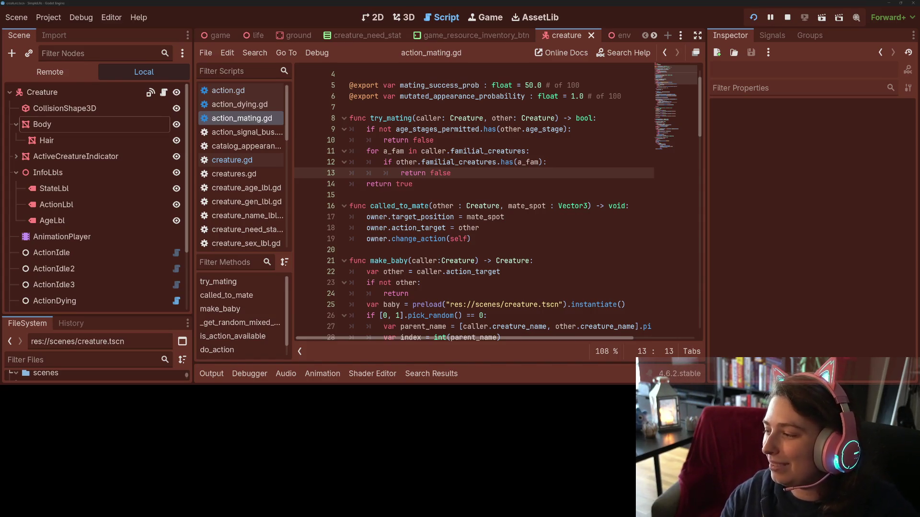
Step: Start a new constant line near the top of action_mating.gd and save the script
click(546, 238)
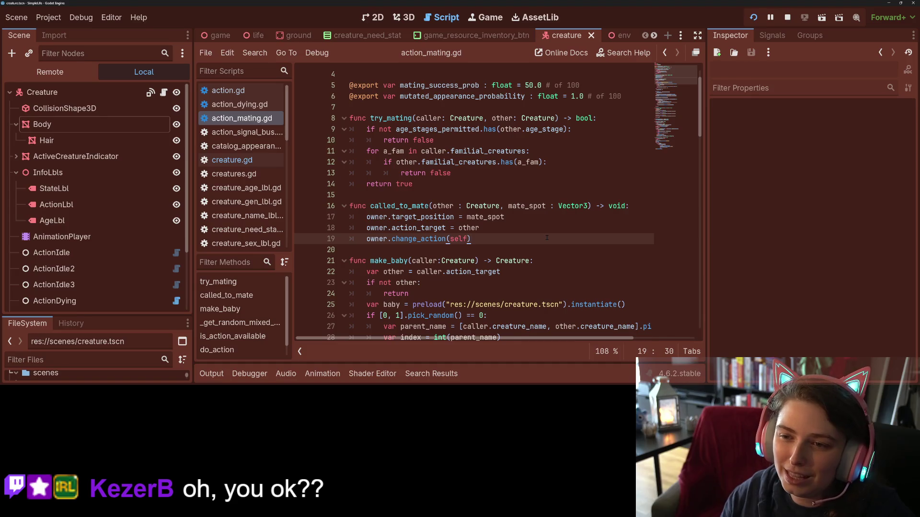
scroll(548, 238, up, 2)
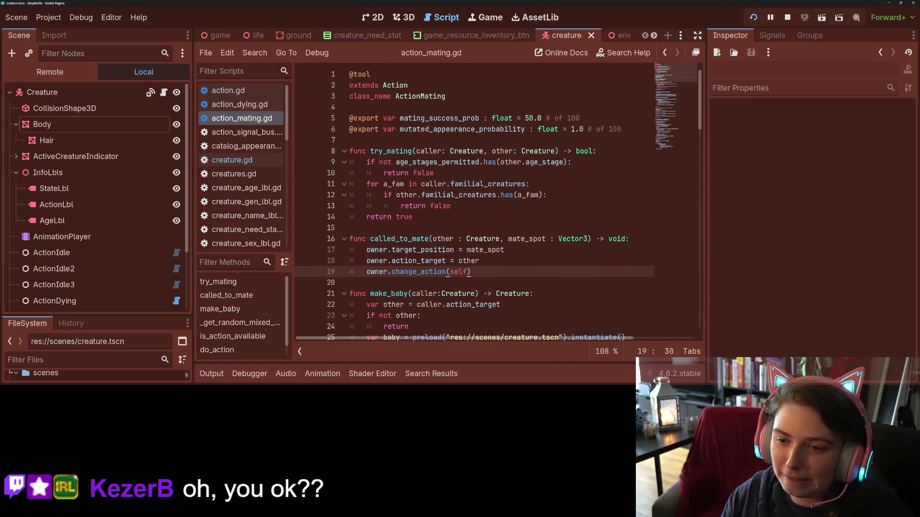
click(424, 106)
key(Return)
text(con)
key(Return)
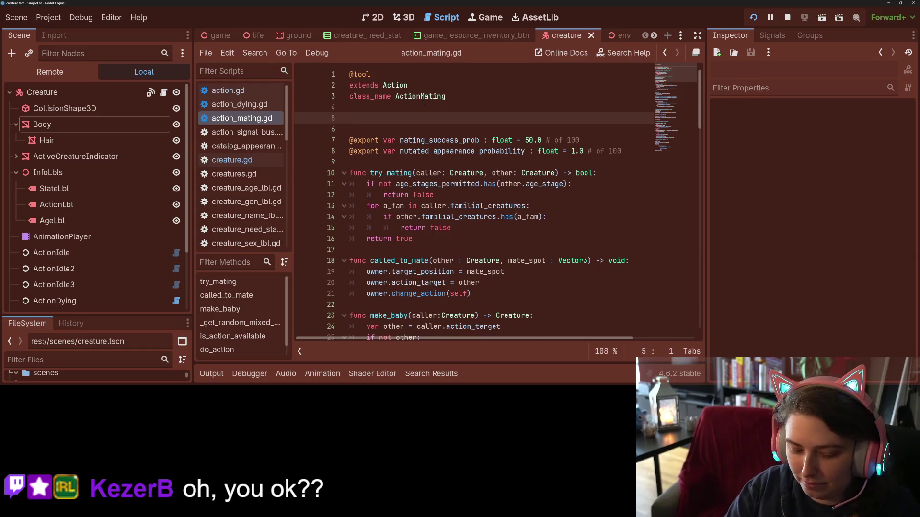
text(st ne)
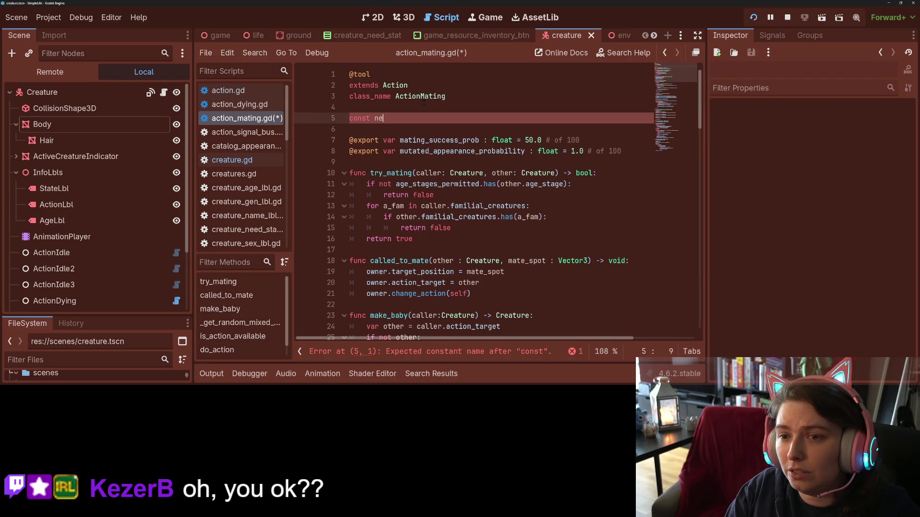
key(BackSpace)
key(BackSpace)
text(N)
text(EW_BLOOD_)
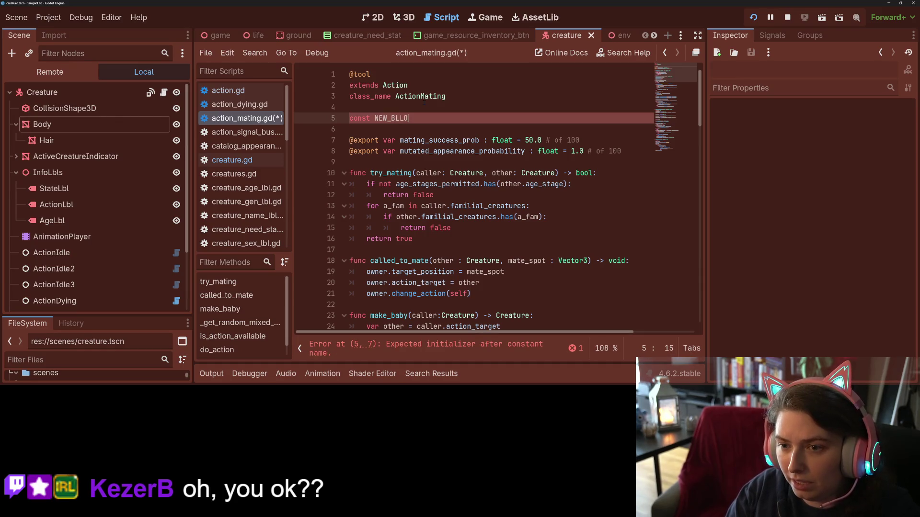
text(INJECTION)
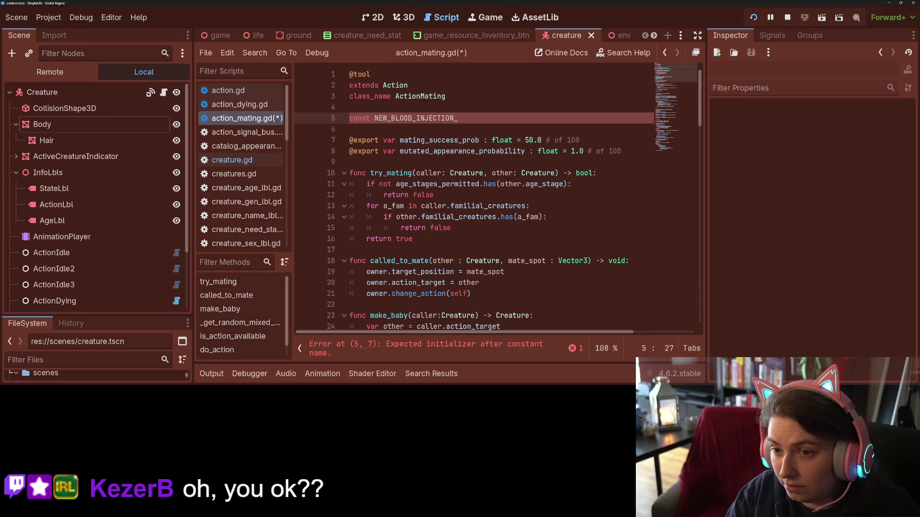
text(_RATE)
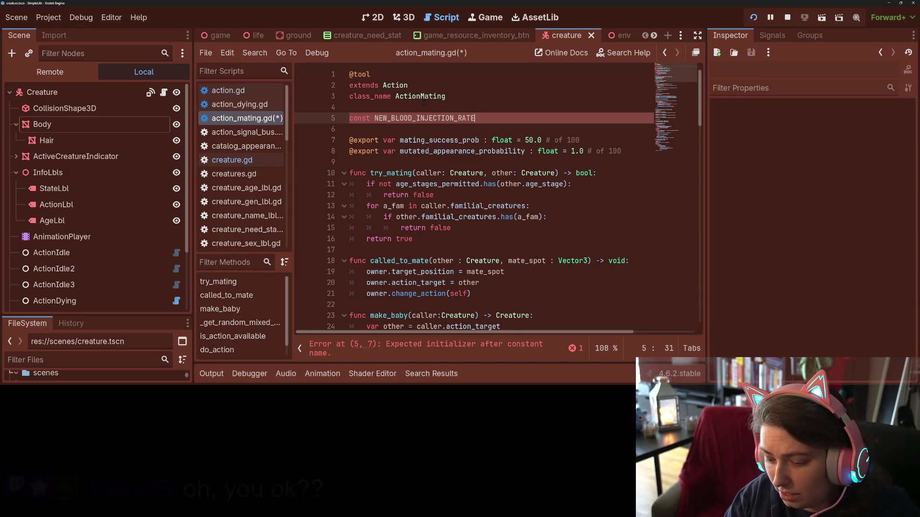
text(: int )
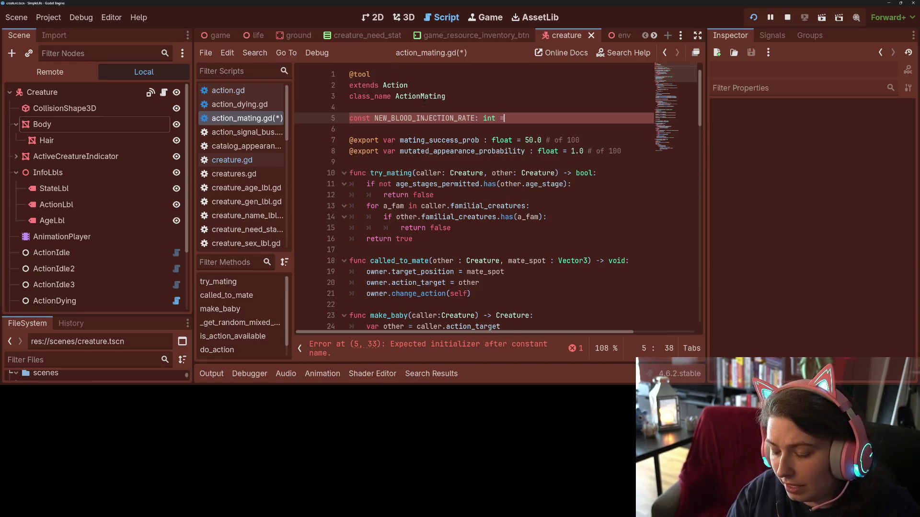
text(= )
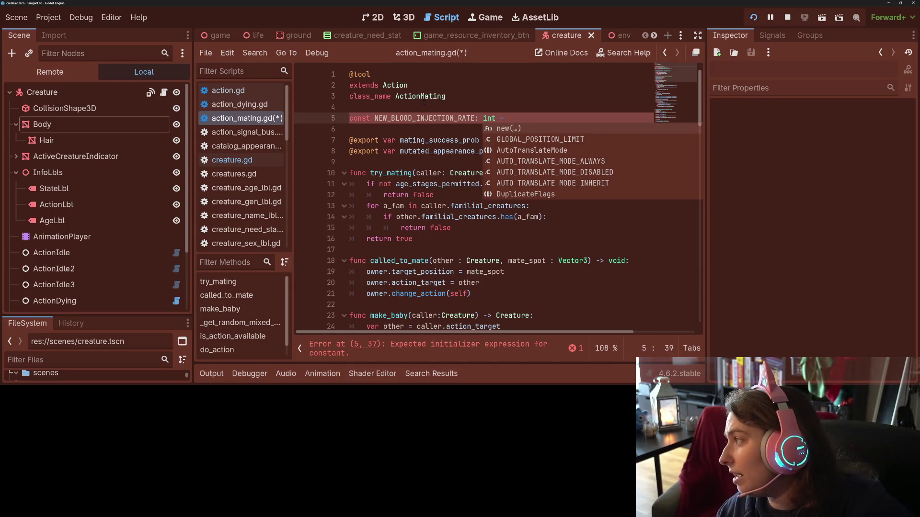
text(100)
key(ctrl+s)
Step: Cut the NEW_BLOOD_INJECTION_RATE constant line out of action_mating.gd and switch to creatures.gd
double_click(424, 118)
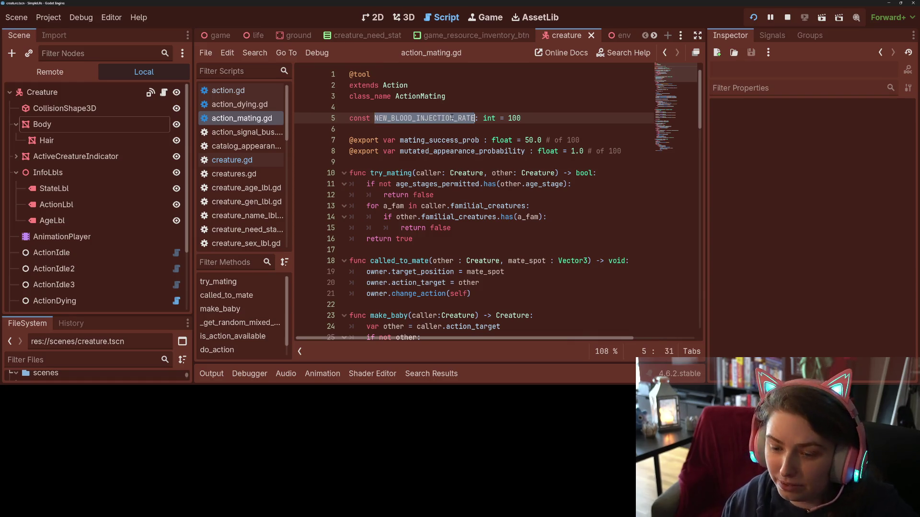
scroll(467, 216, down, 5)
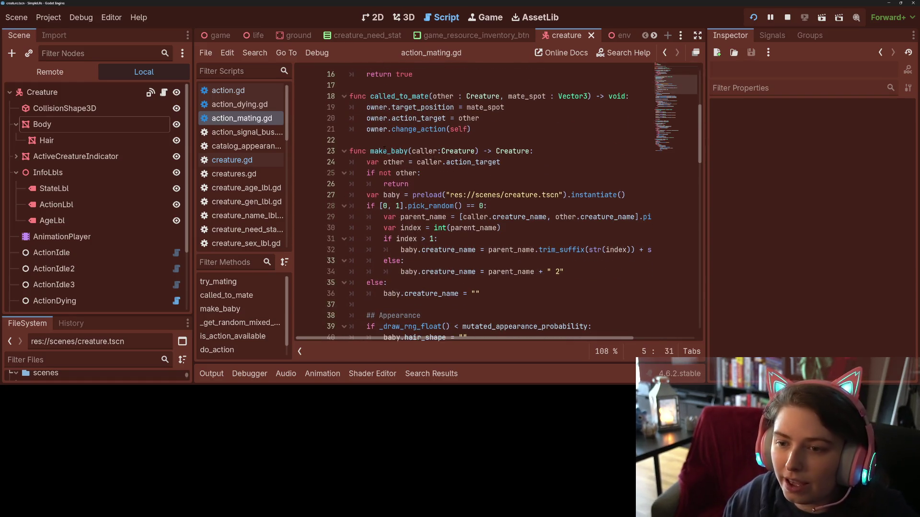
double_click(390, 151)
scroll(423, 180, up, 3)
scroll(409, 249, up, 3)
scroll(408, 250, up, 3)
triple_click(531, 119)
key(ctrl+c)
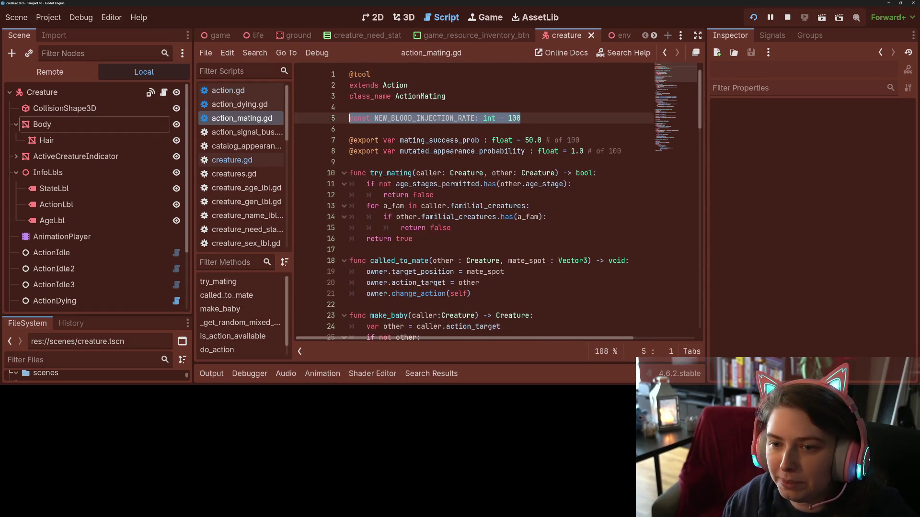
key(BackSpace)
key(BackSpace)
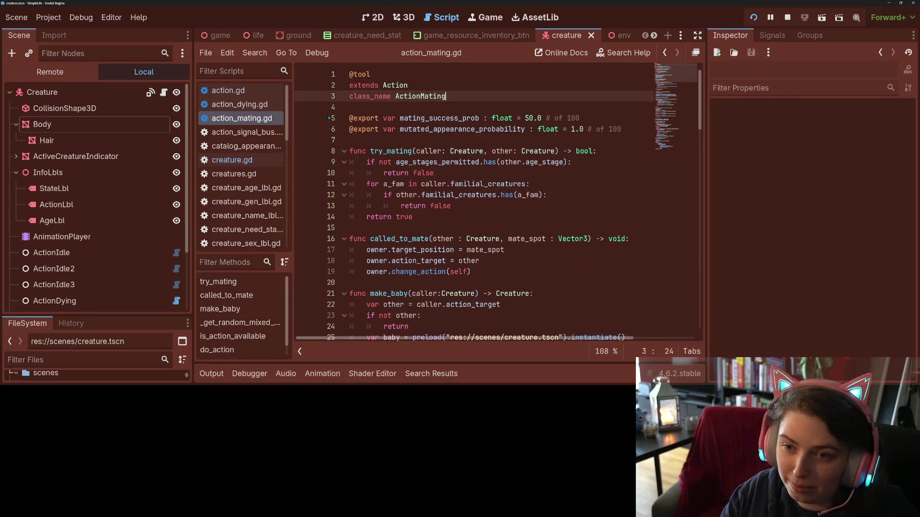
click(231, 160)
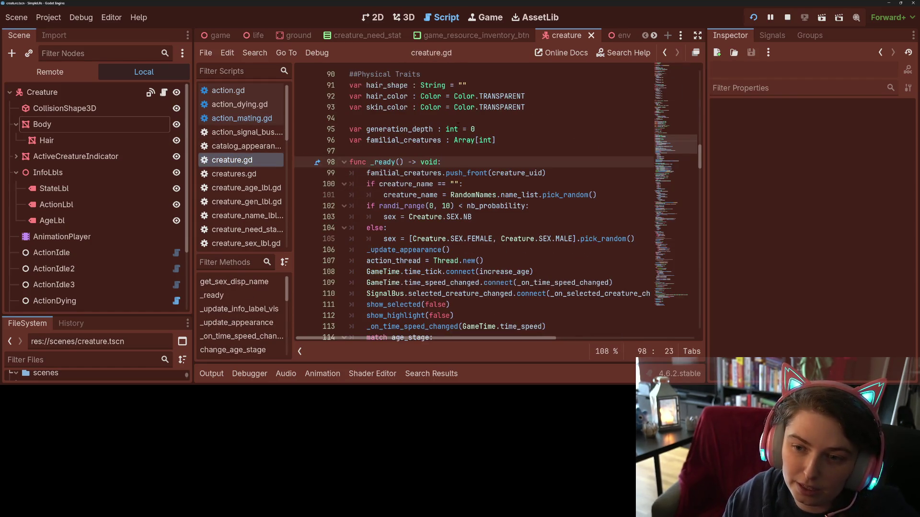
click(234, 174)
click(384, 85)
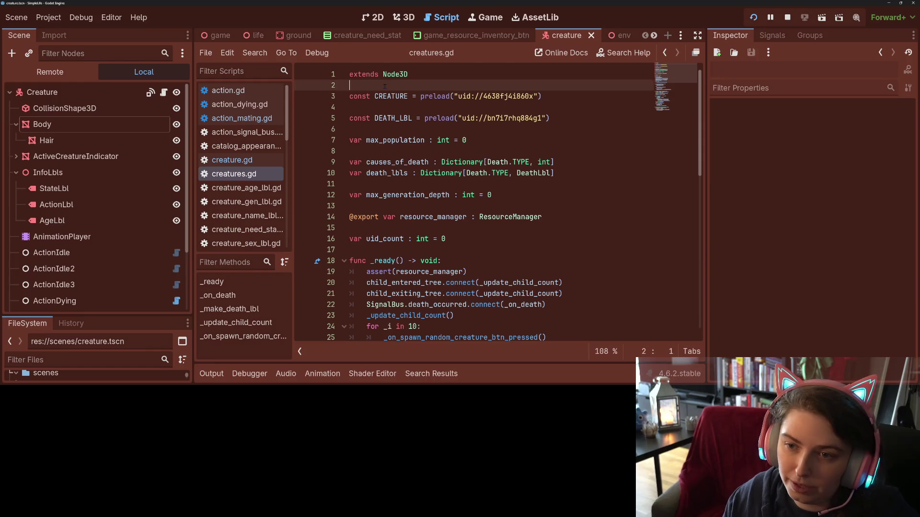
Step: Paste the NEW_BLOOD_INJECTION_RATE constant below the preloads in creatures.gd and save
click(554, 118)
key(Return)
key(Return)
key(ctrl+v)
key(ctrl+s)
double_click(458, 142)
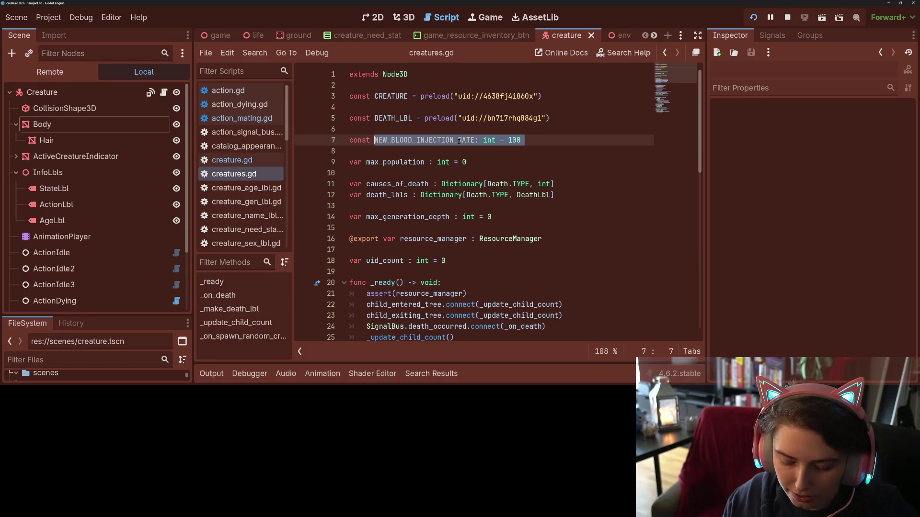
scroll(459, 216, down, 6)
scroll(458, 215, down, 6)
scroll(458, 215, down, 6)
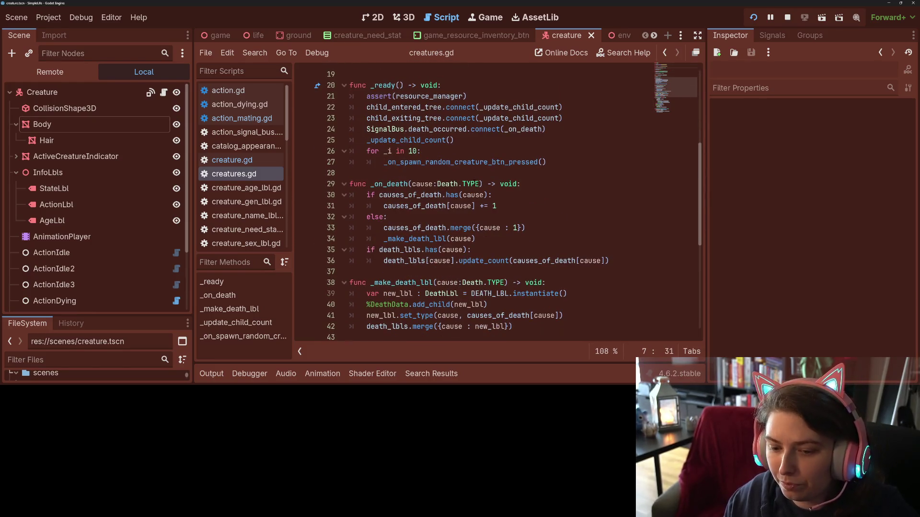
scroll(426, 215, down, 7)
scroll(426, 216, down, 7)
scroll(426, 216, down, 6)
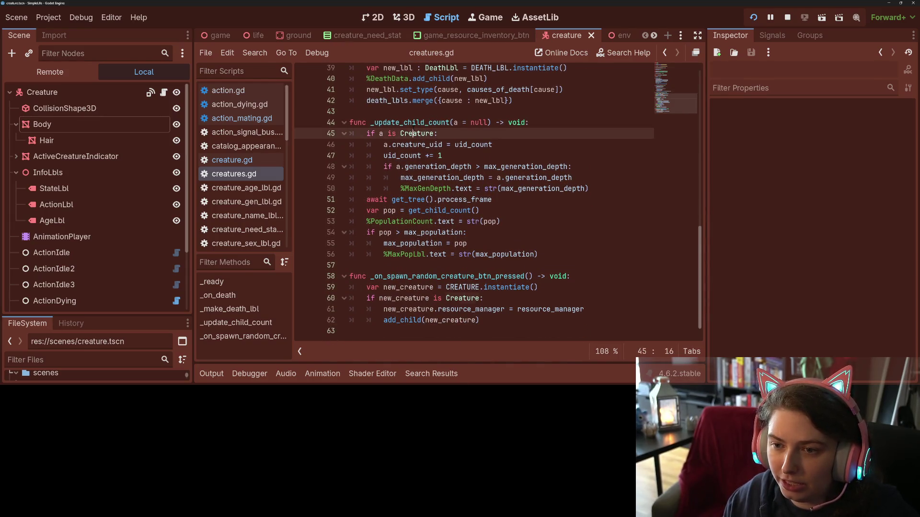
Step: After the uid_count increment, add an if uid_count % NEW_BLOOD_INJECTION_RATE == 0 block calling the spawn function, save and run
double_click(415, 123)
click(400, 134)
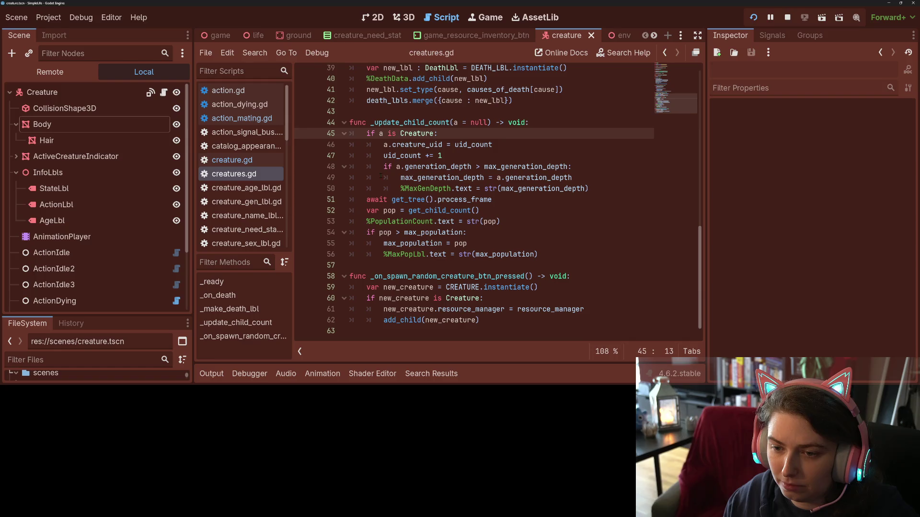
click(371, 210)
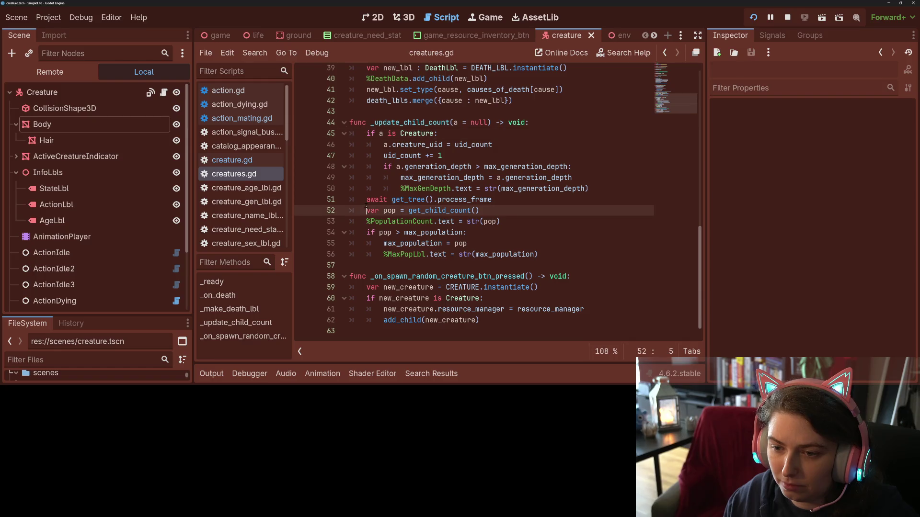
click(463, 156)
key(Return)
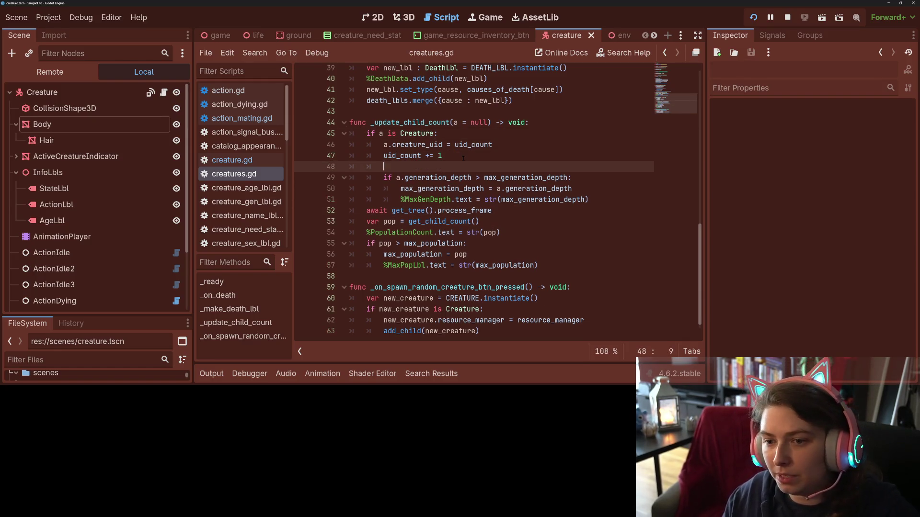
text(if)
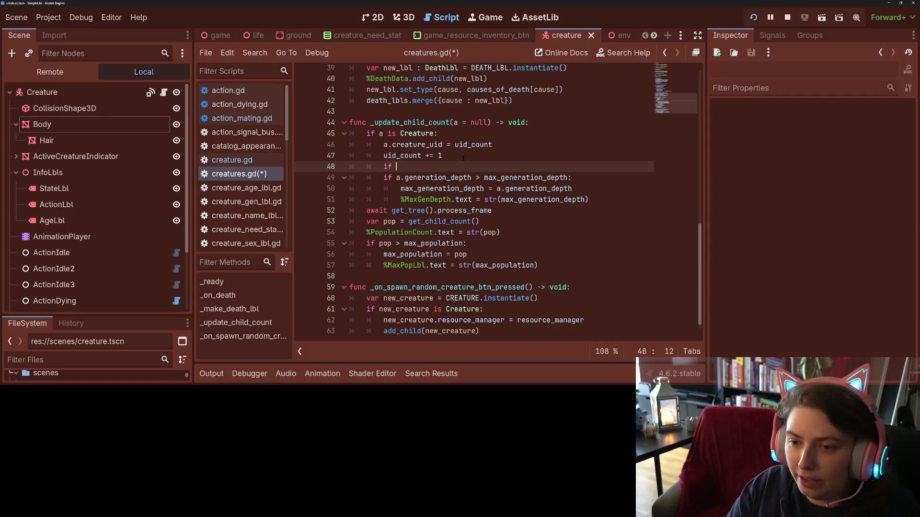
text( uid)
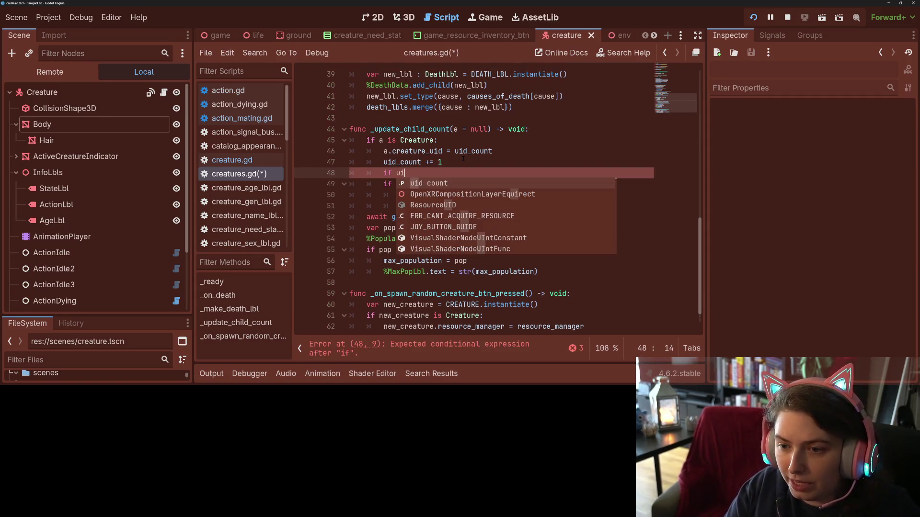
text(_count)
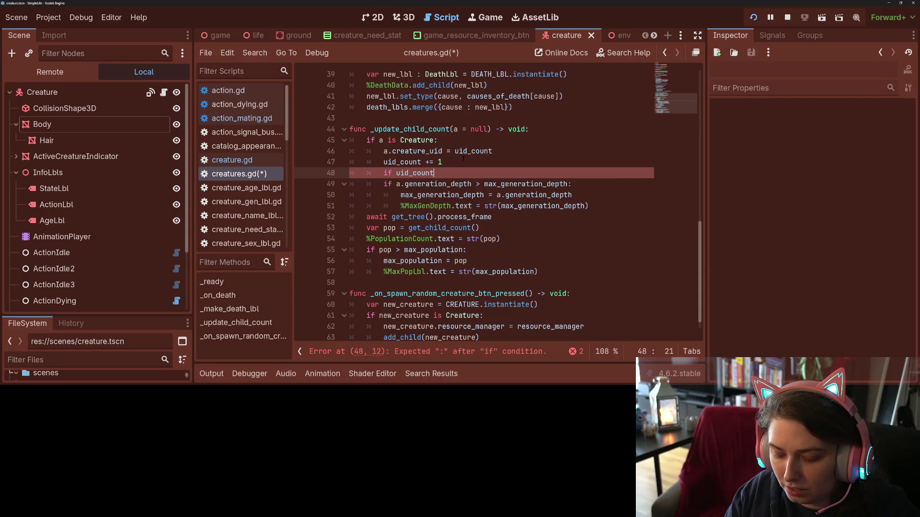
text( % NEW)
key(Tab)
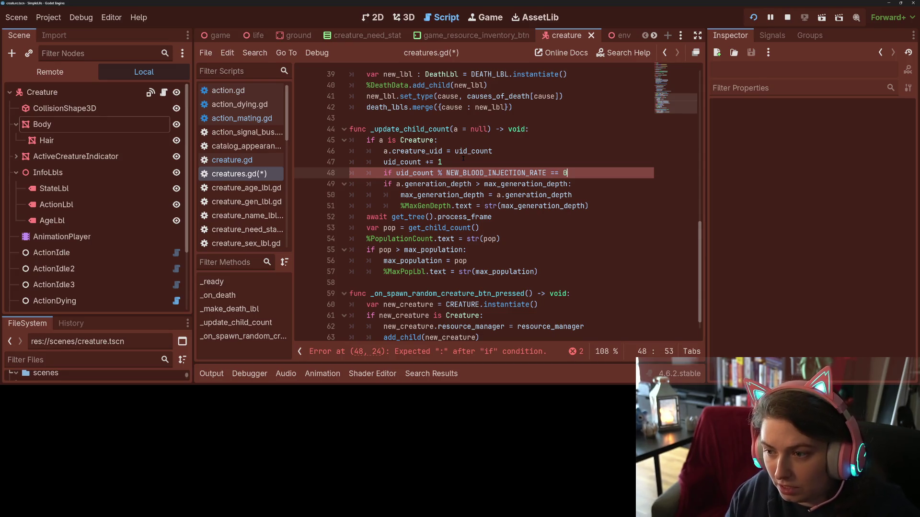
text(:)
key(Return)
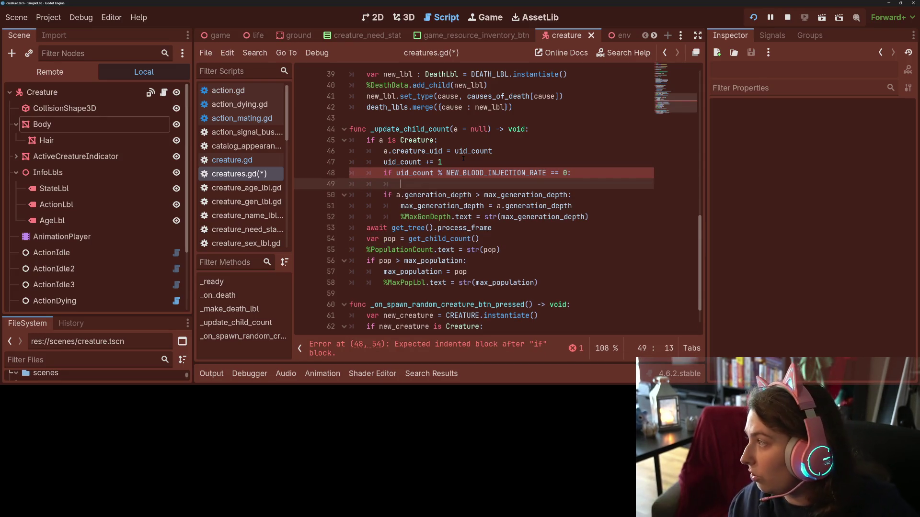
text(_o)
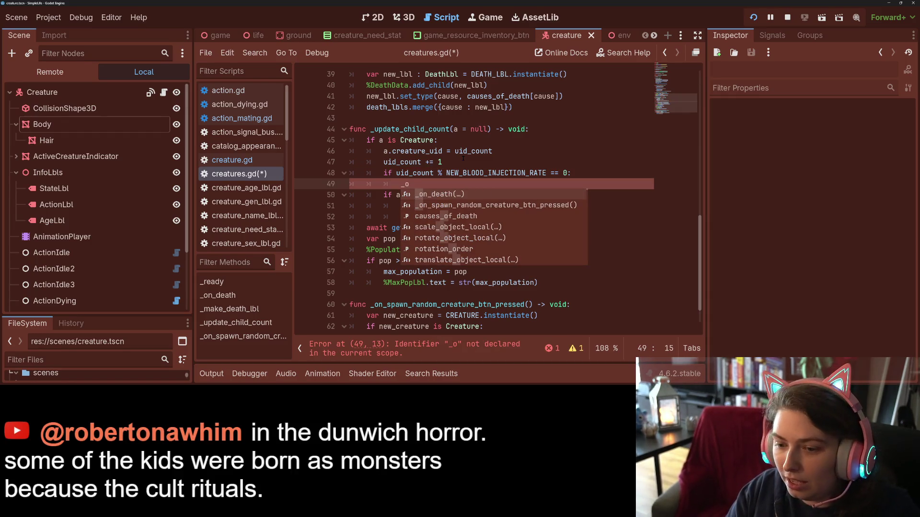
key(Down)
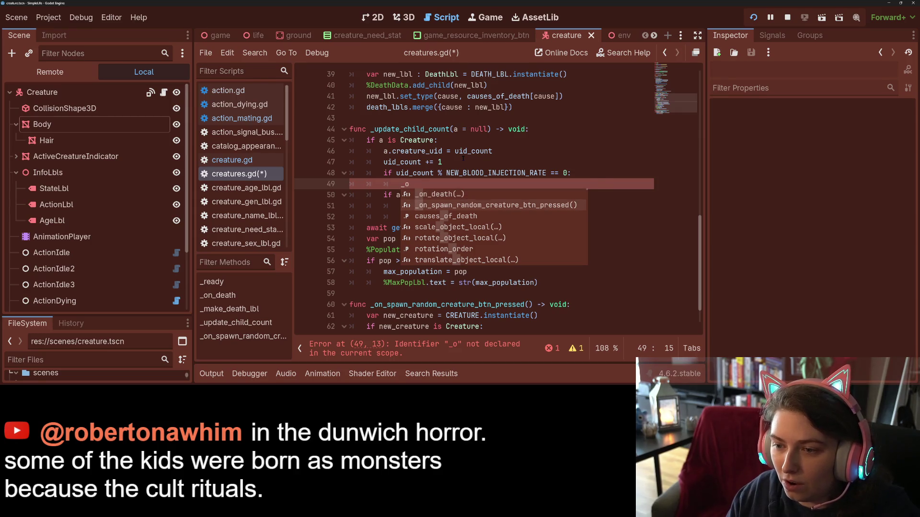
key(Return)
scroll(474, 194, down, 1)
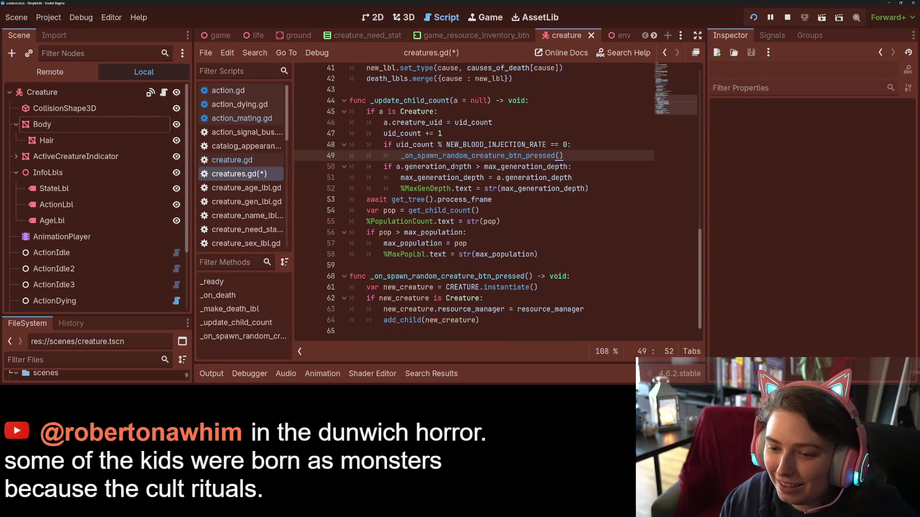
key(ctrl+s)
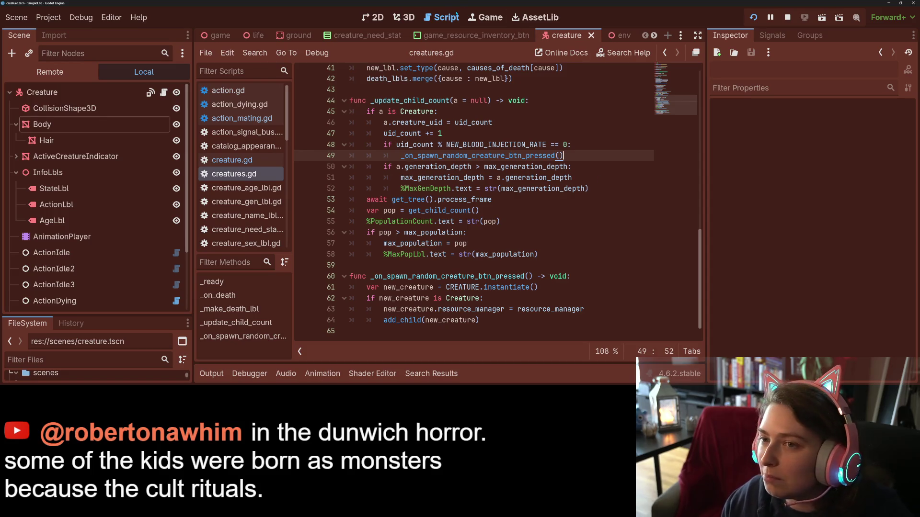
click(485, 17)
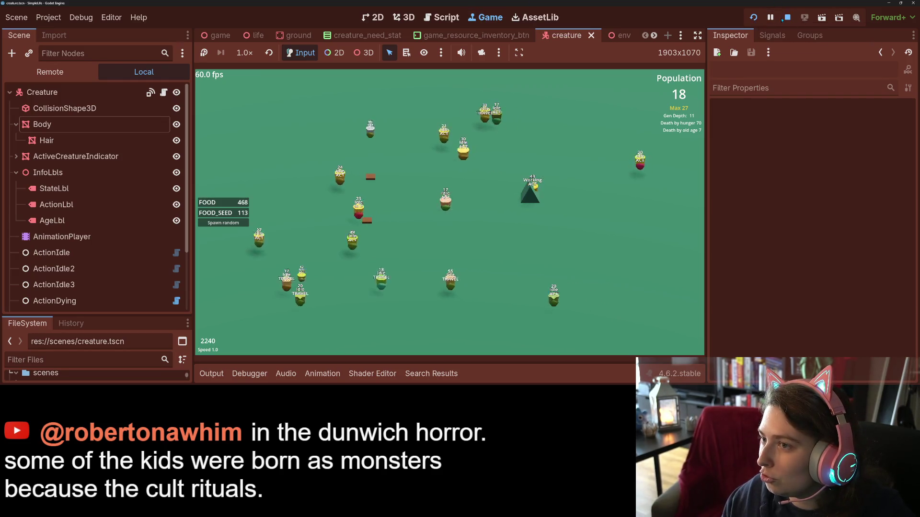
Step: Stop the game and open a new line inside the injection condition for a print call
key(F8)
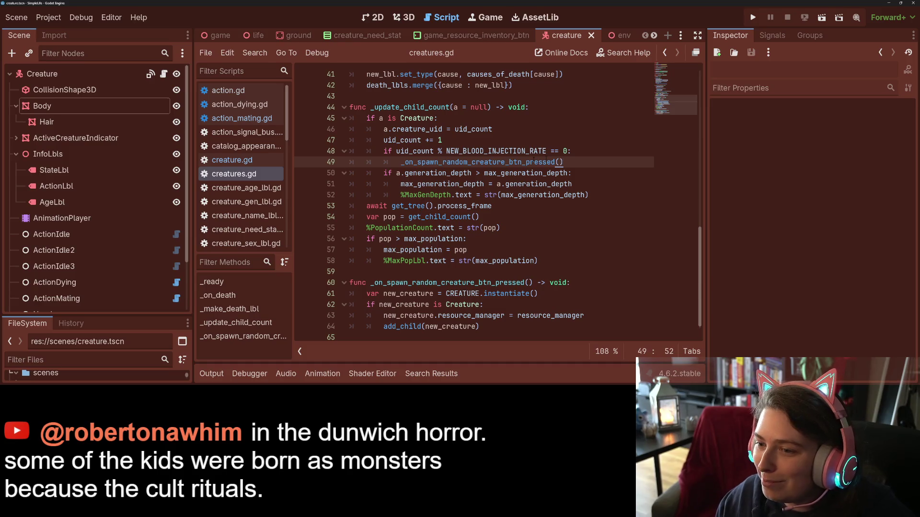
key(Up)
key(Return)
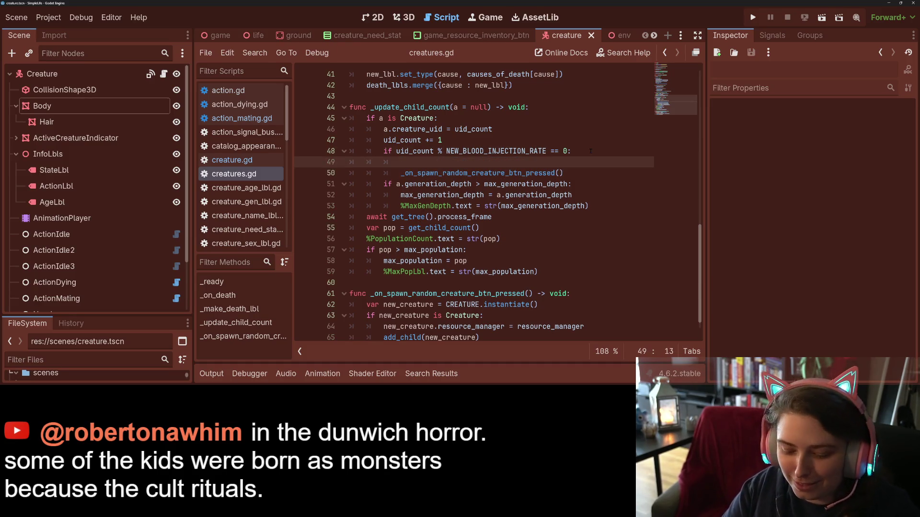
text(print("New)
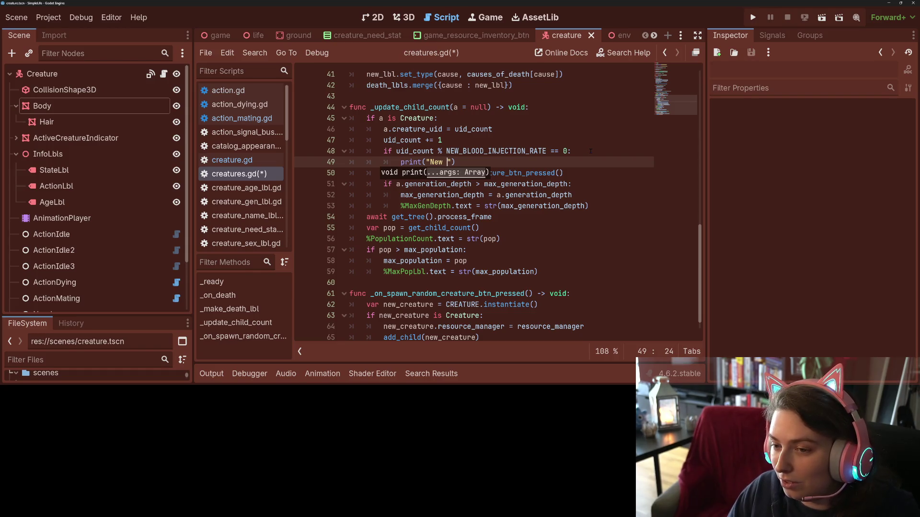
text(ood added)
Step: Save creatures.gd with the print("New blood added") call and launch the game with F5
key(ctrl+s)
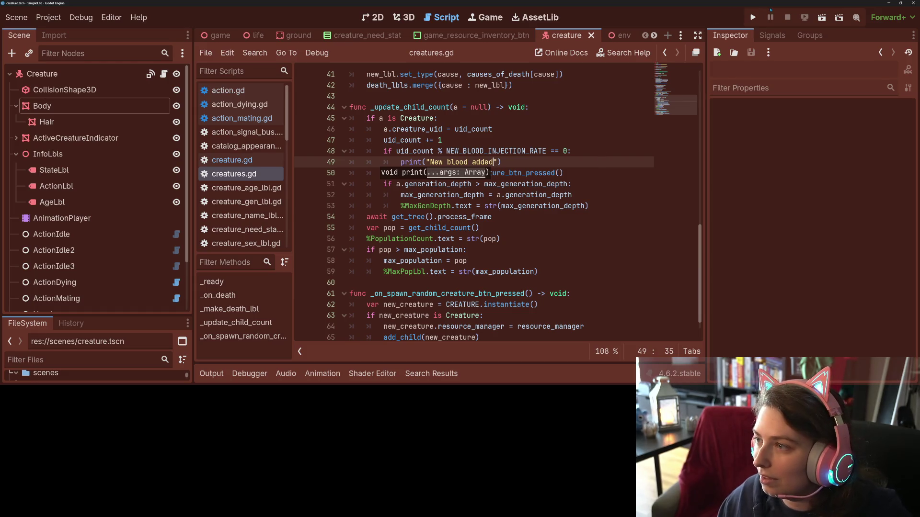
key(F5)
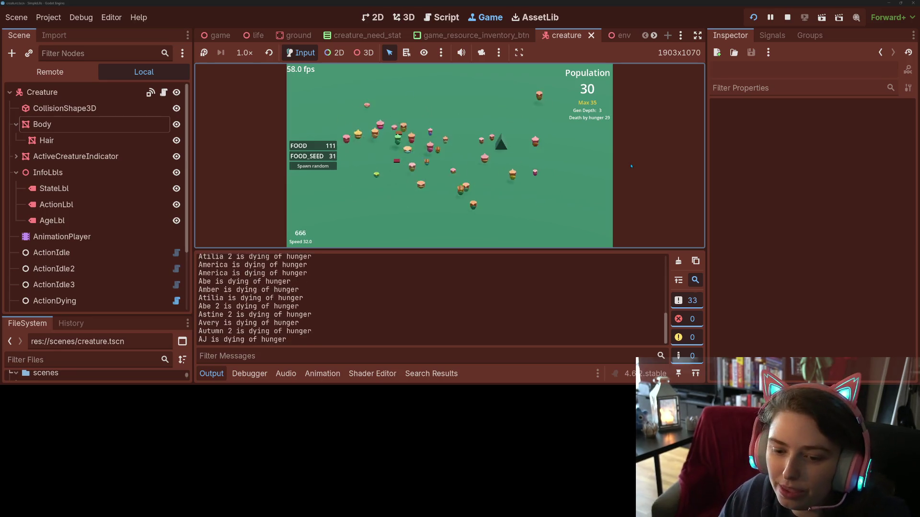
text(n)
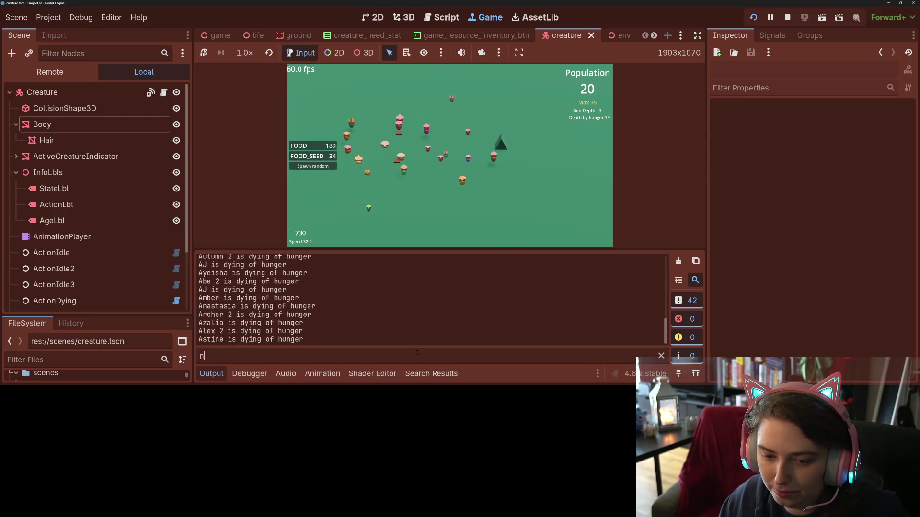
Step: Filter the Output log for 'blood', clear the filter, collapse the panel and bring up GitHub Desktop
key(BackSpace)
text(blood)
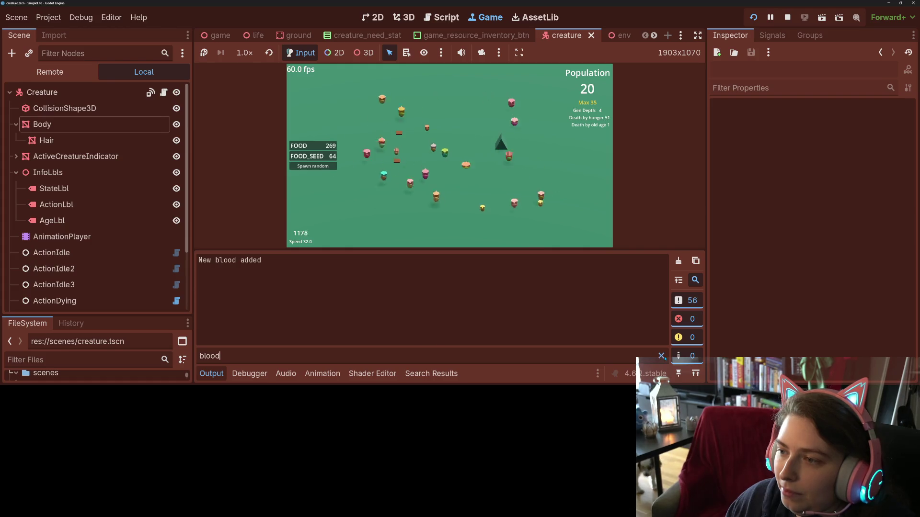
key(ctrl+a)
key(BackSpace)
click(212, 373)
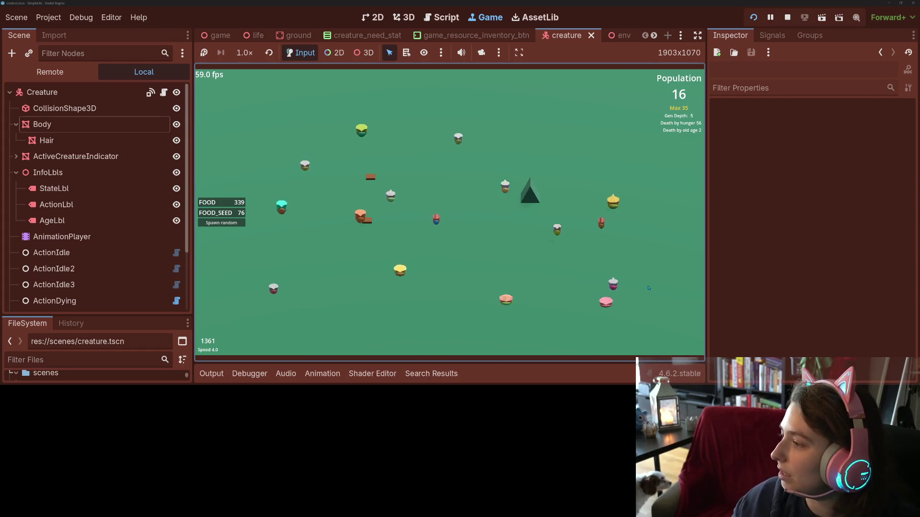
key(alt+Tab)
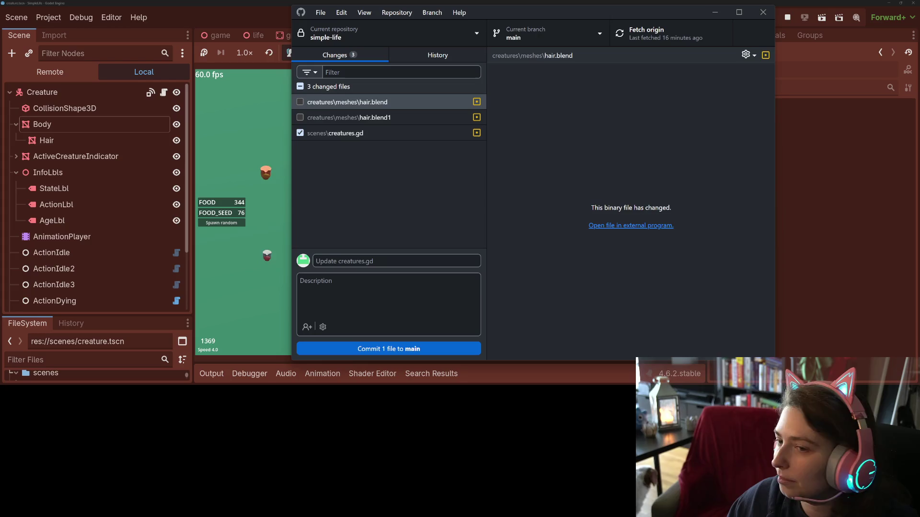
Step: View the creatures.gd diff in GitHub Desktop, then return to the running Godot game
click(389, 133)
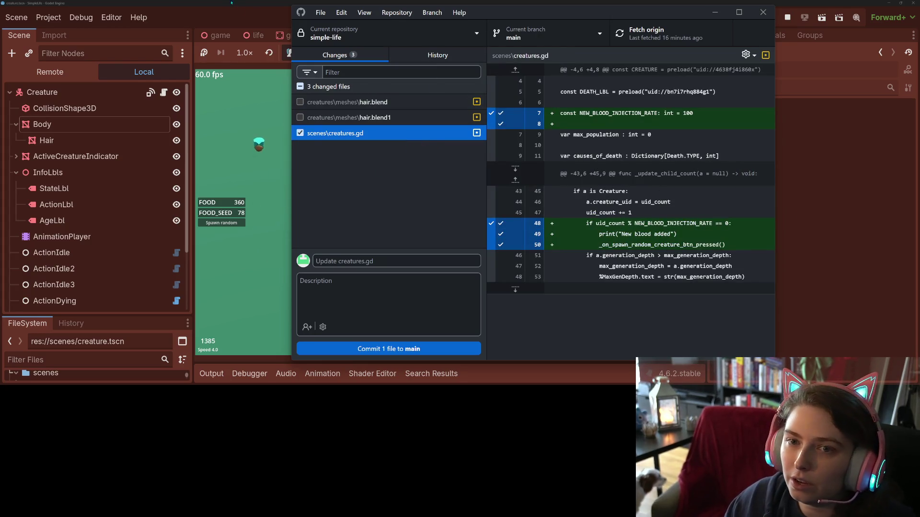
click(256, 140)
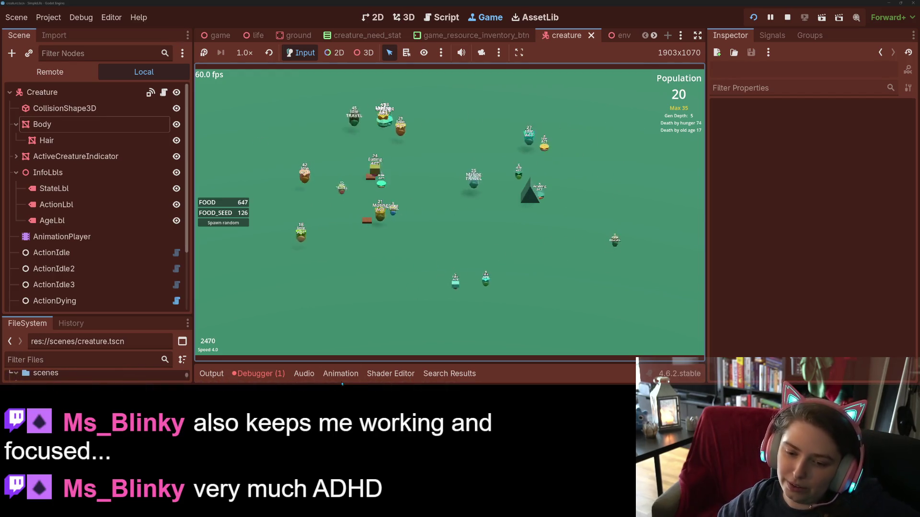
click(270, 375)
click(275, 239)
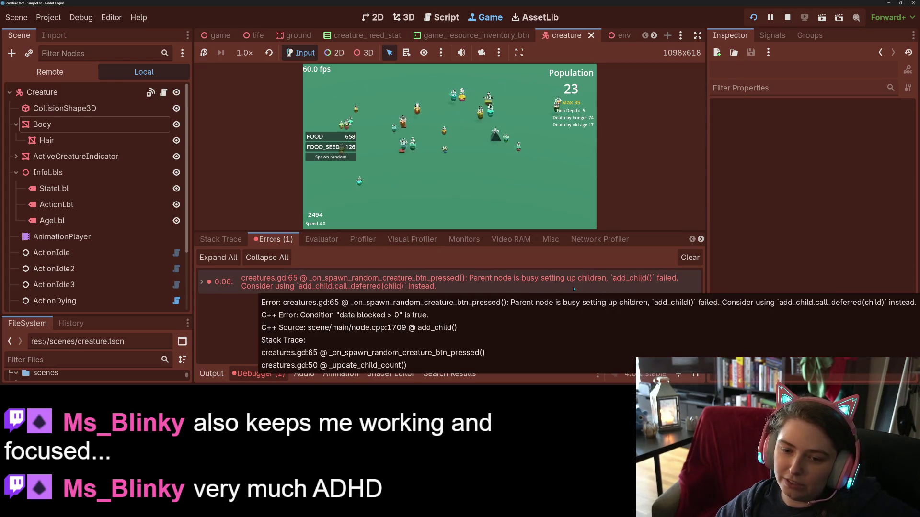
click(413, 285)
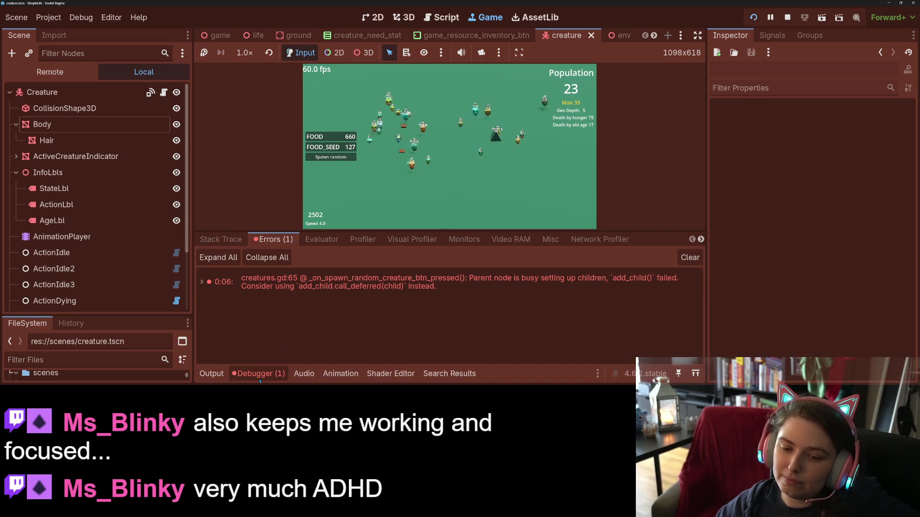
key(ctrl+j)
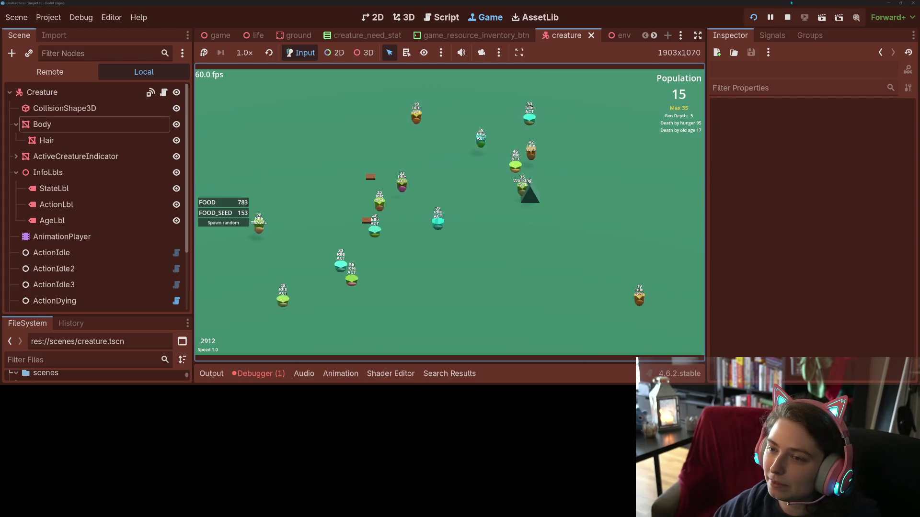
key(F8)
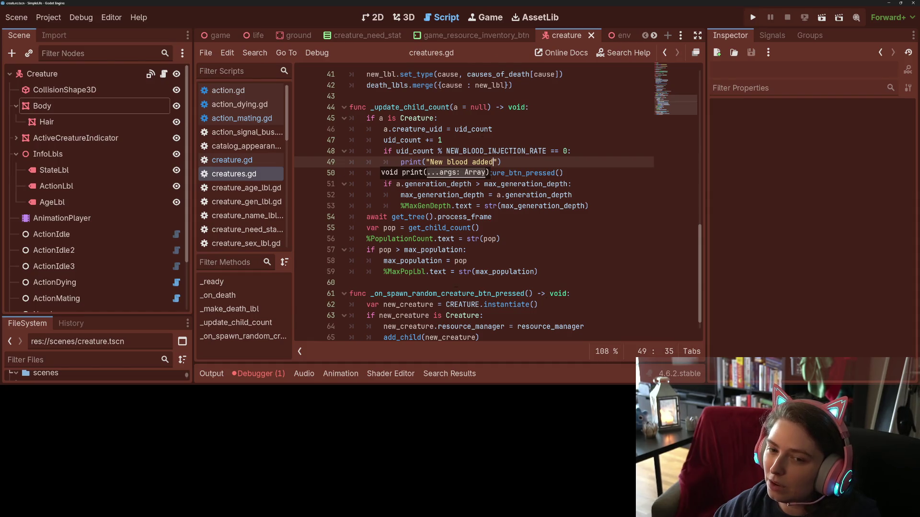
scroll(265, 200, down, 3)
scroll(265, 200, up, 3)
scroll(264, 200, down, 5)
Step: Declare 'var auto_respawn_en : bool = false' on line 10 of global_settings.gd and save
click(242, 154)
click(540, 201)
key(Return)
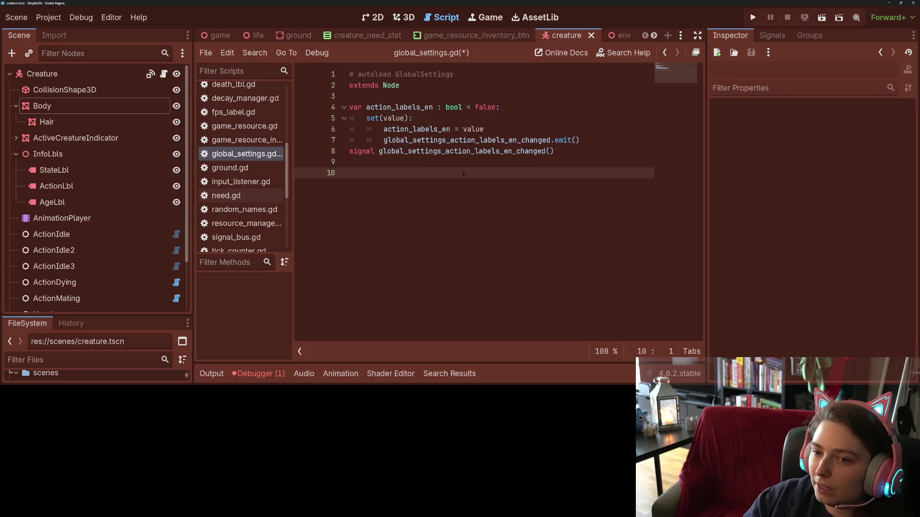
key(BackSpace)
key(BackSpace)
text(var auto_respawn_en : bool = false)
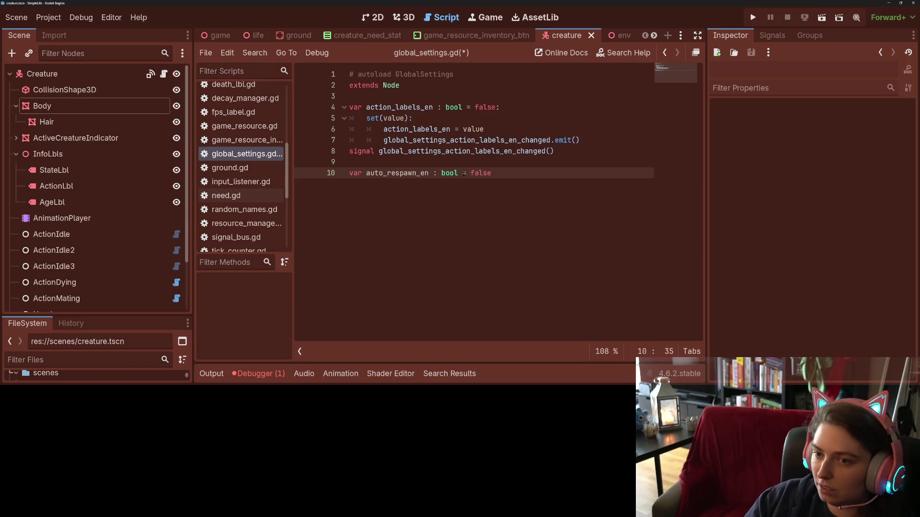
key(ctrl+s)
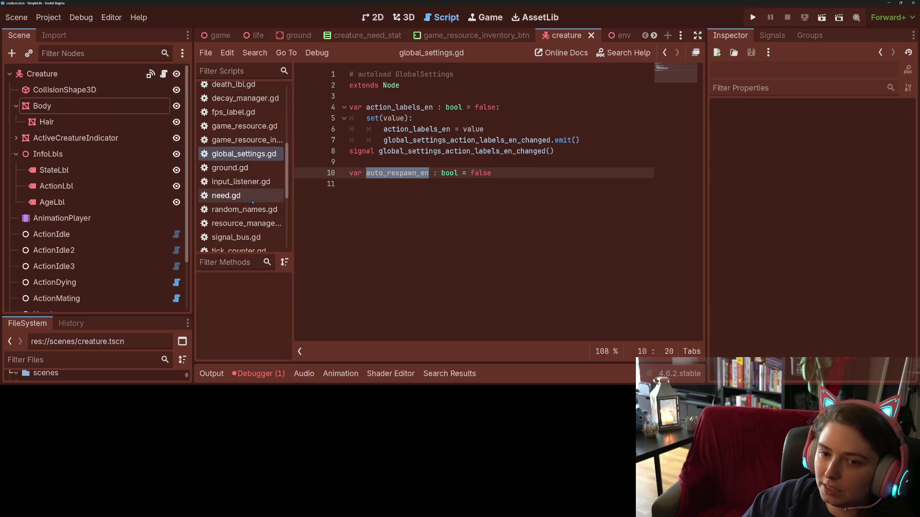
scroll(246, 182, up, 3)
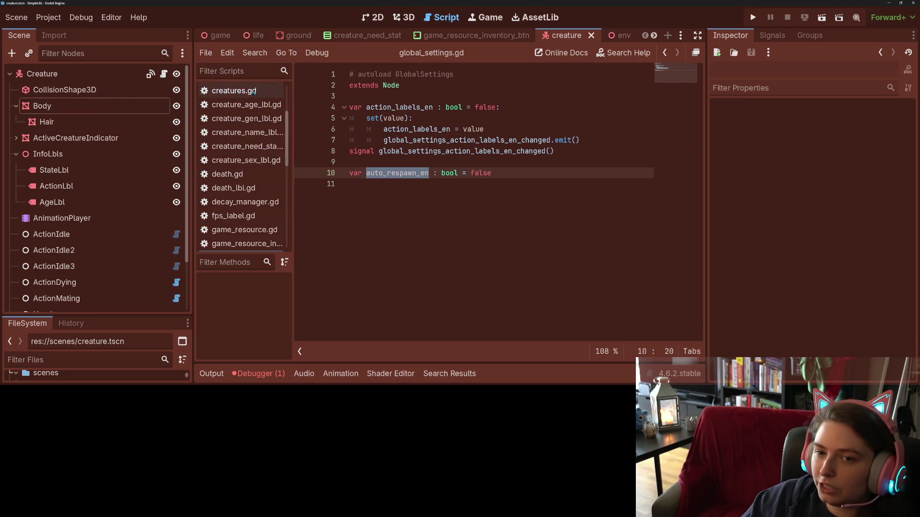
Step: Remove the "New blood added" debug print line from creatures.gd
click(234, 90)
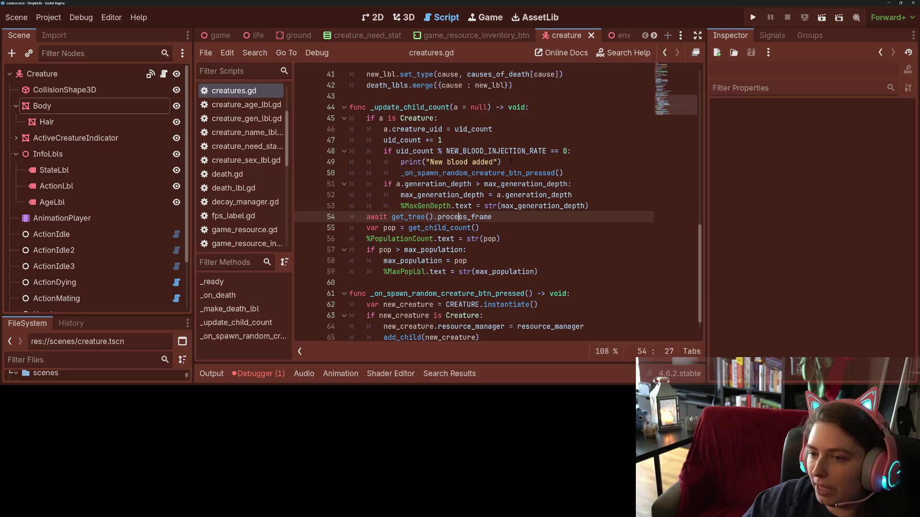
drag(503, 162, 374, 164)
key(BackSpace)
key(BackSpace)
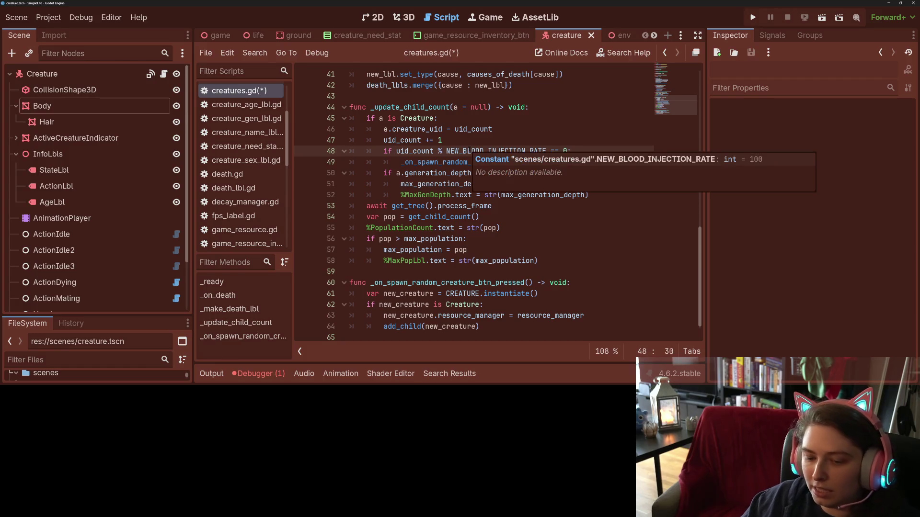
Step: Begin an 'if pop <' check on a new line after the get_child_count() line
click(383, 173)
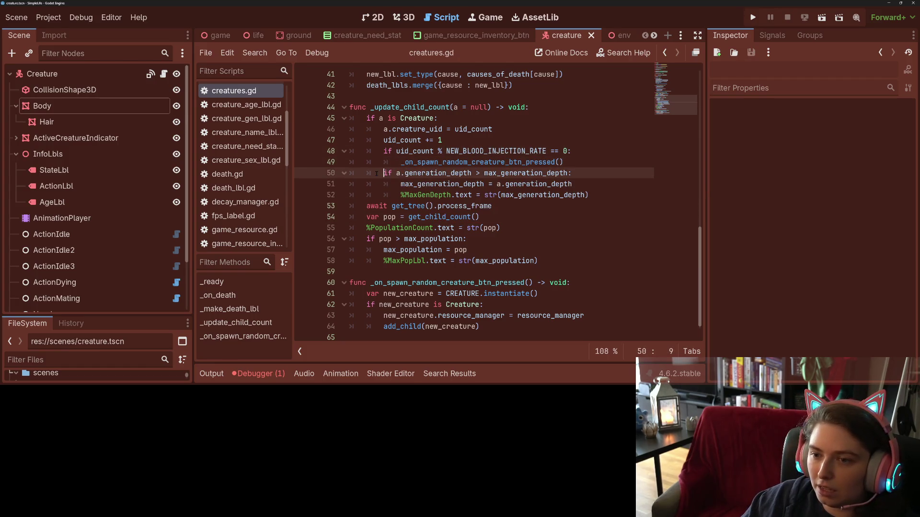
click(432, 195)
click(402, 227)
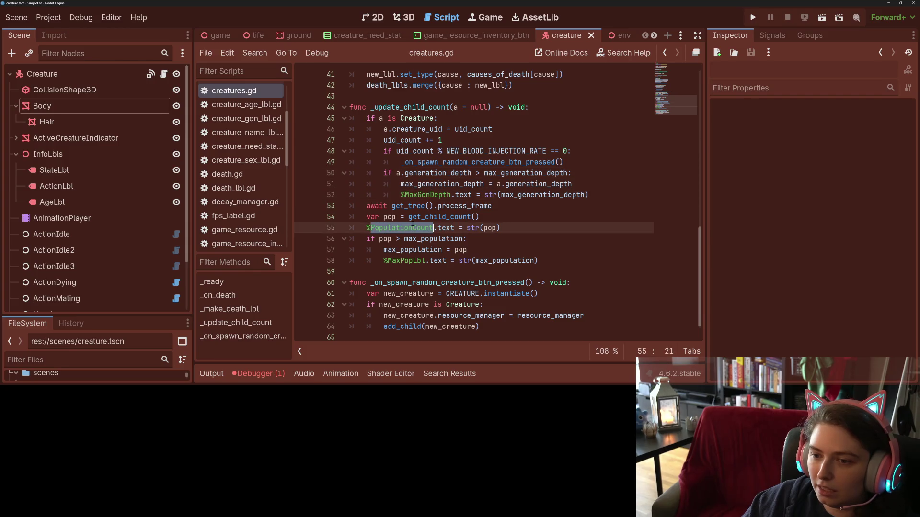
click(455, 239)
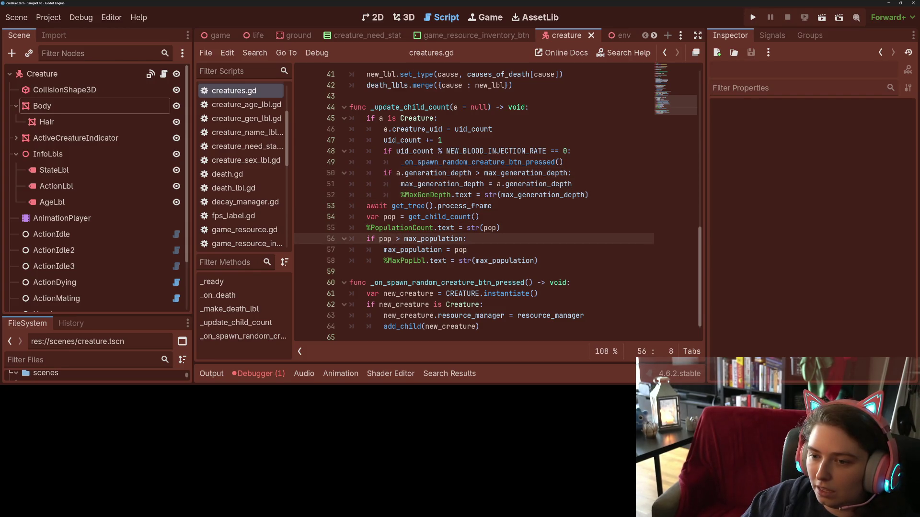
click(518, 217)
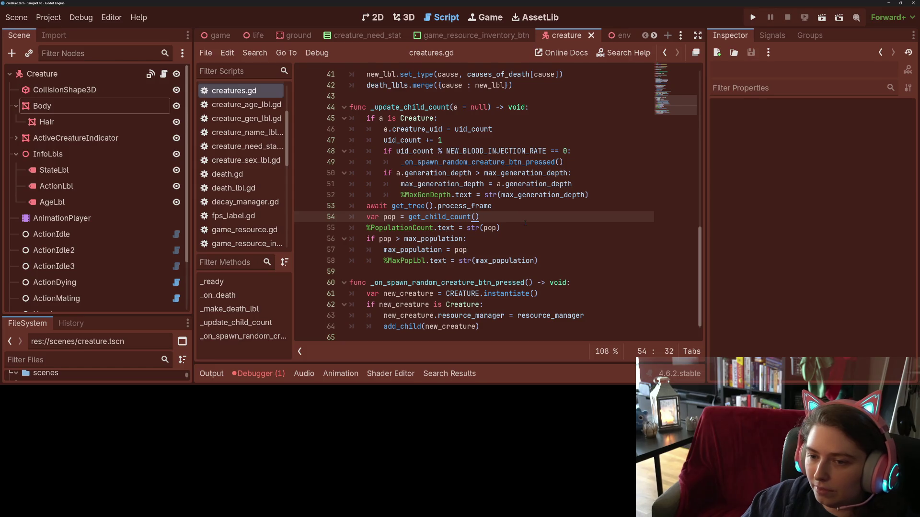
key(Return)
text(if pop)
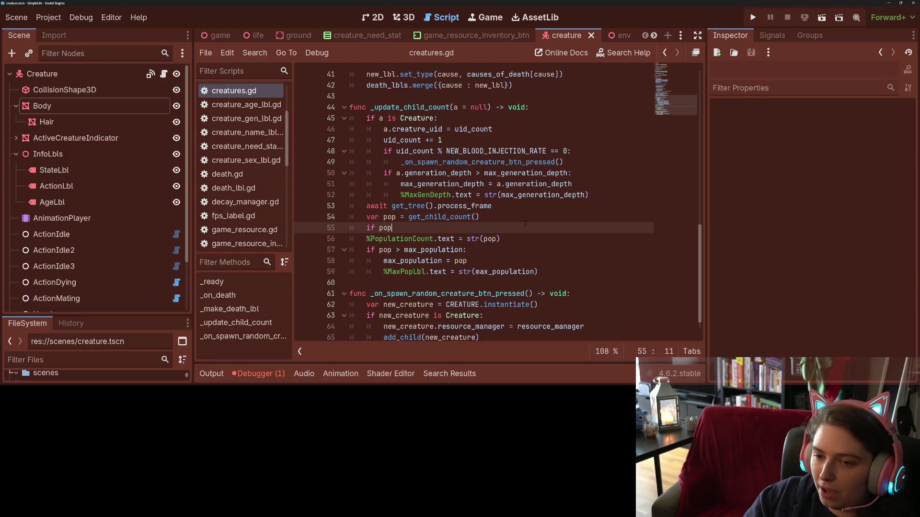
text(<)
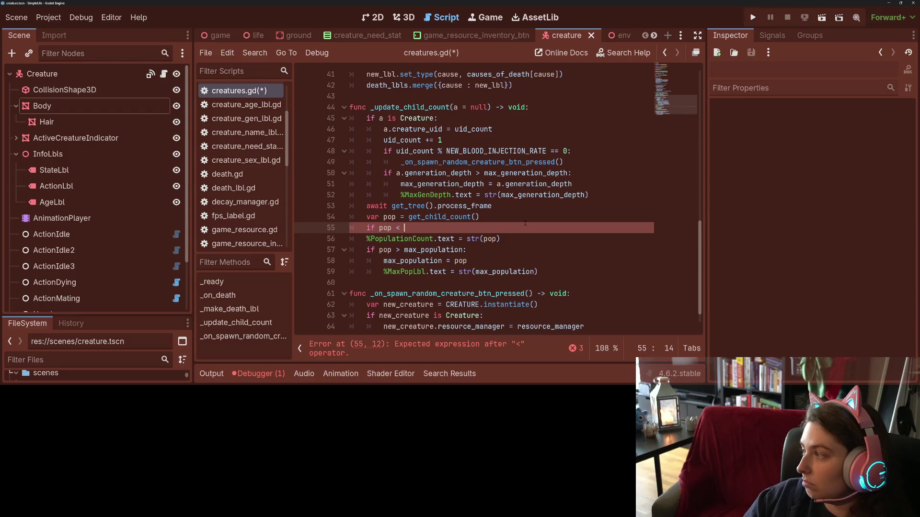
scroll(467, 201, up, 5)
scroll(467, 201, up, 5)
scroll(467, 201, up, 2)
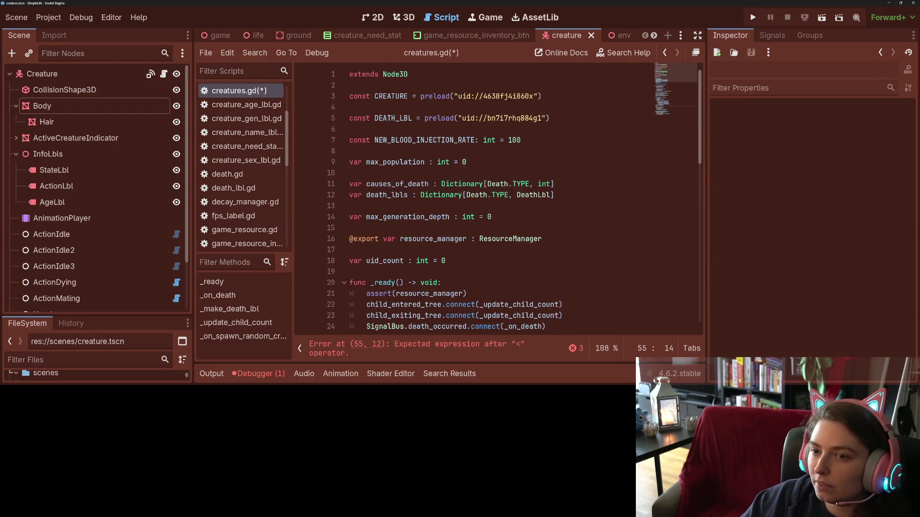
click(418, 150)
Step: Add 'const AUTO_SPAWN_MIN_COUNT: int = 25' below NEW_BLOOD_INJECTION_RATE
key(Return)
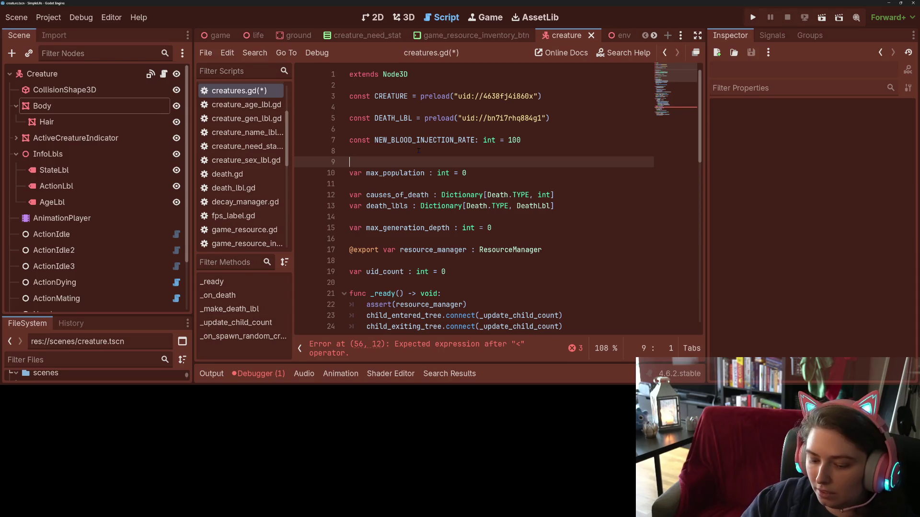
key(Up)
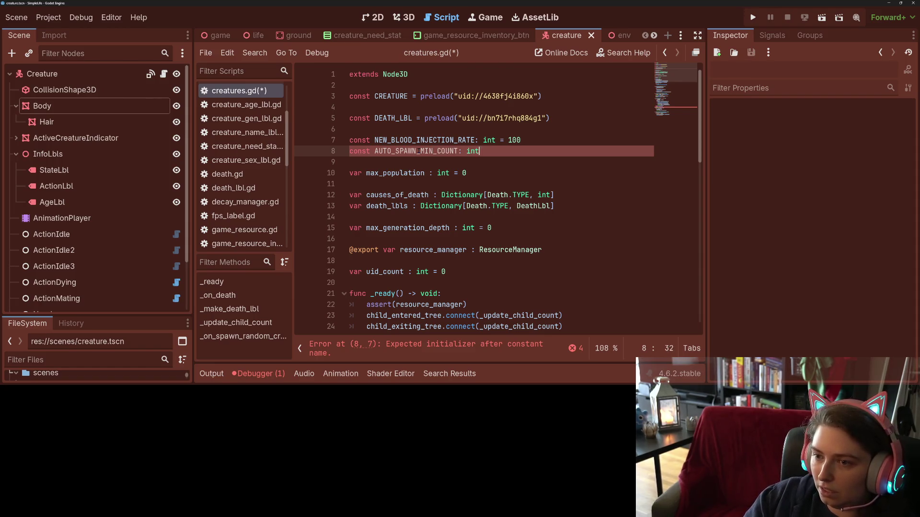
text( = )
text(15)
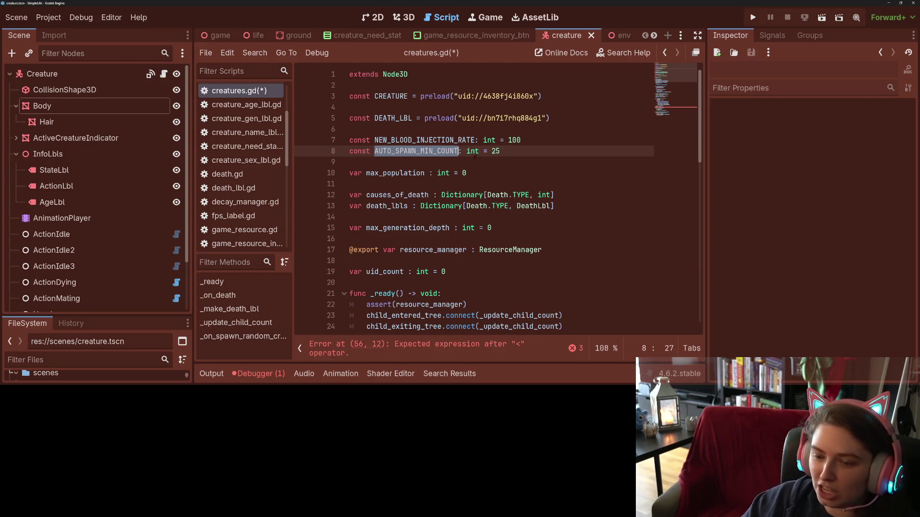
scroll(554, 243, down, 5)
scroll(553, 243, down, 5)
scroll(553, 243, down, 5)
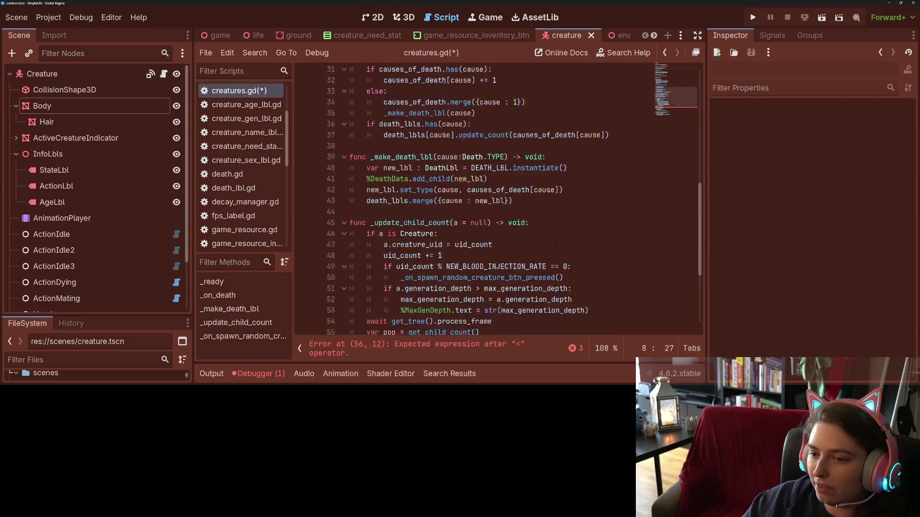
scroll(553, 242, down, 4)
Step: Write 'if GlobalSettings.auto_respawn_en:' wrapping 'if pop < AUTO_SPAWN_MIN_COUNT:' and start a for loop
click(440, 206)
text(if G)
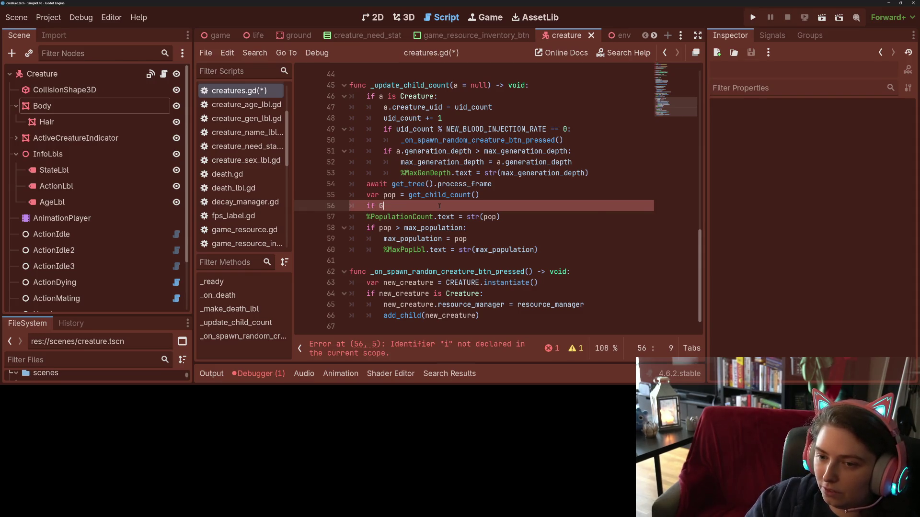
text(l)
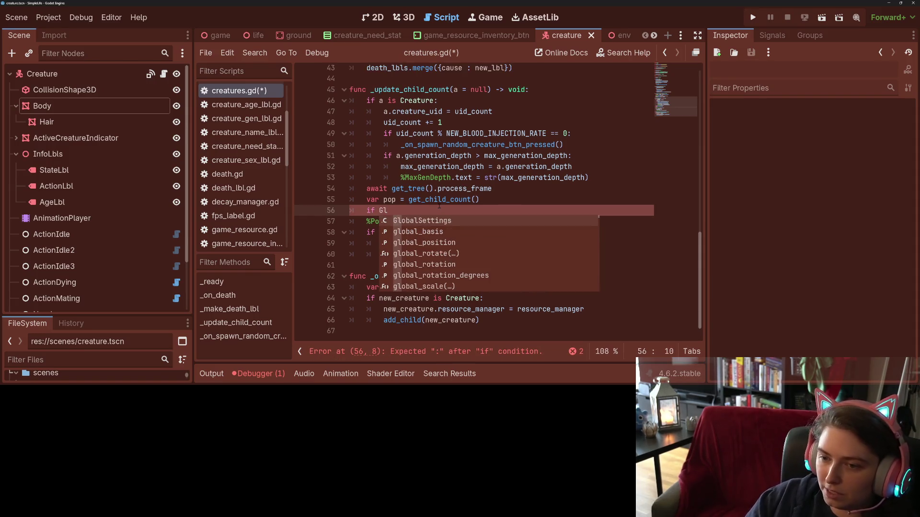
key(Tab)
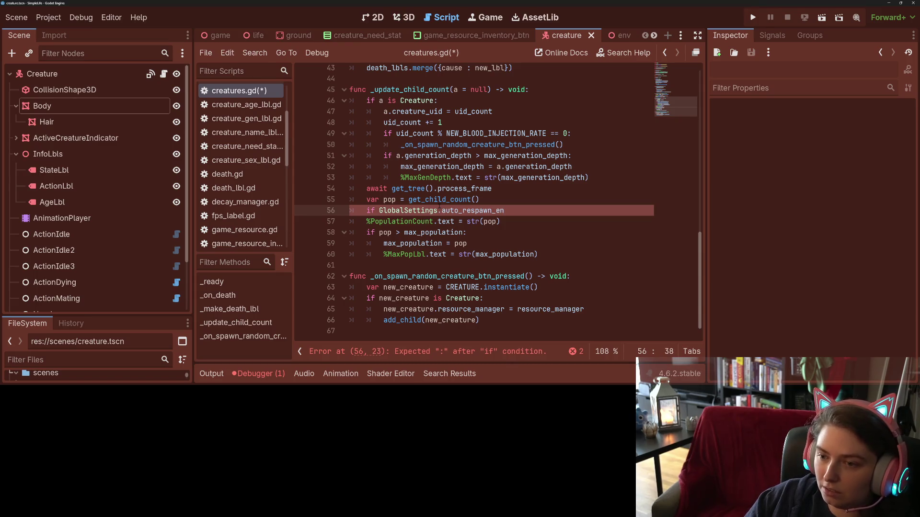
text(:)
key(Return)
text(if )
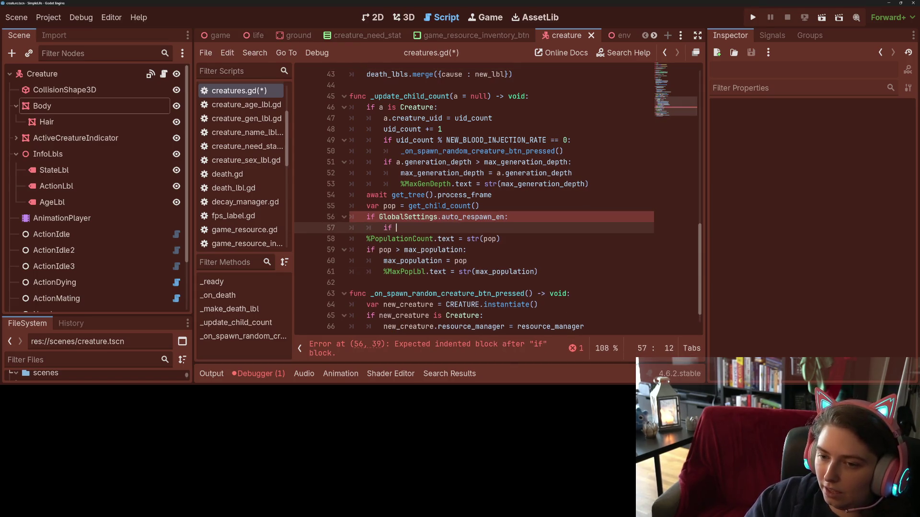
text(pop < A)
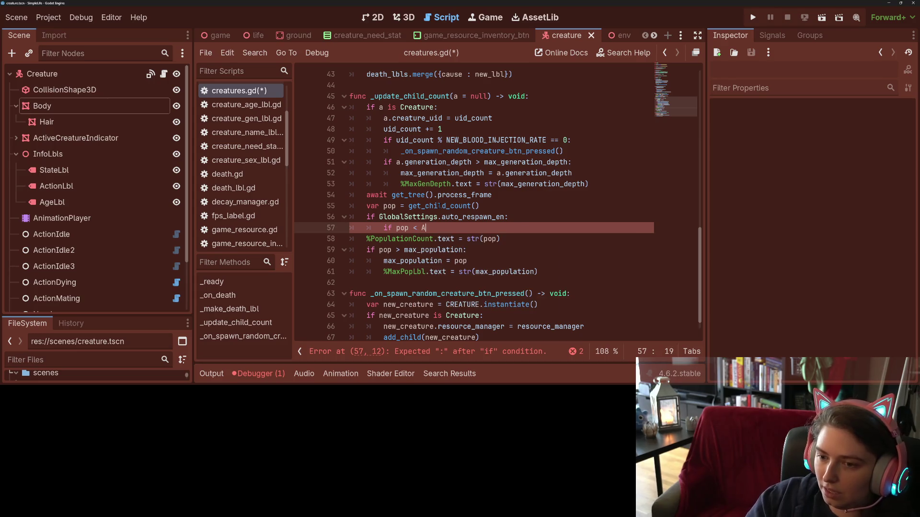
key(Tab)
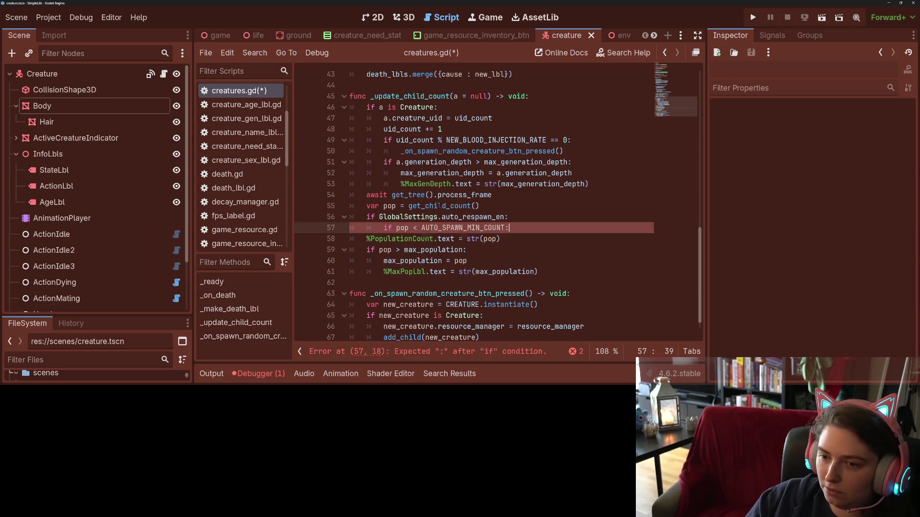
key(Return)
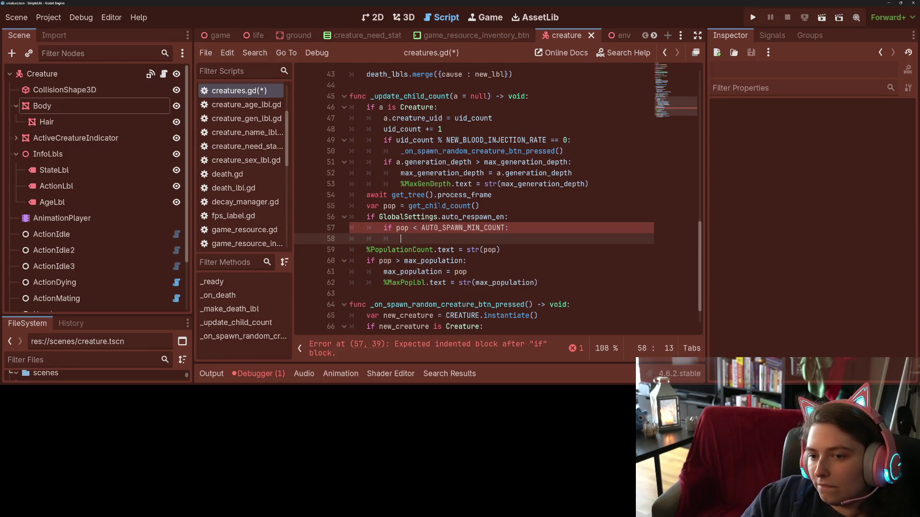
scroll(474, 201, up, 4)
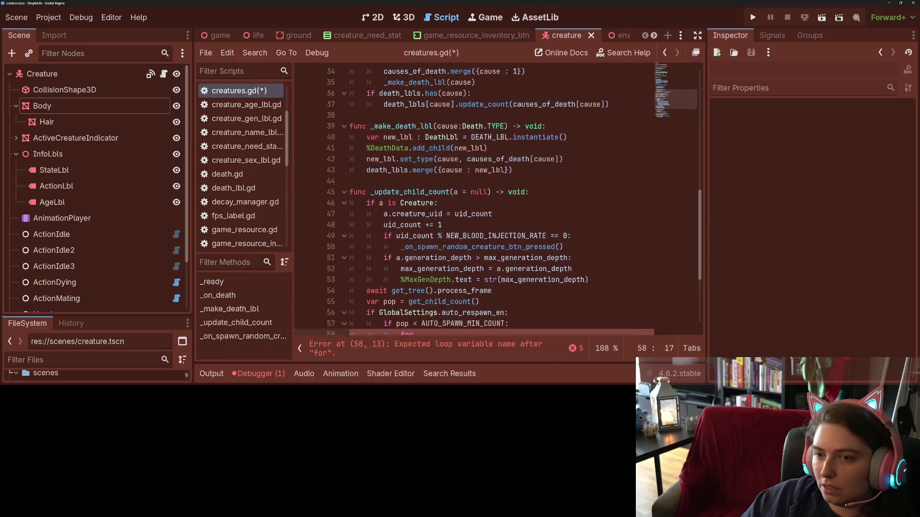
Step: Review _update_child_count, child_exiting_tree and creature_uid, then begin selecting the auto-respawn block
double_click(410, 227)
scroll(410, 228, up, 2)
scroll(409, 287, up, 1)
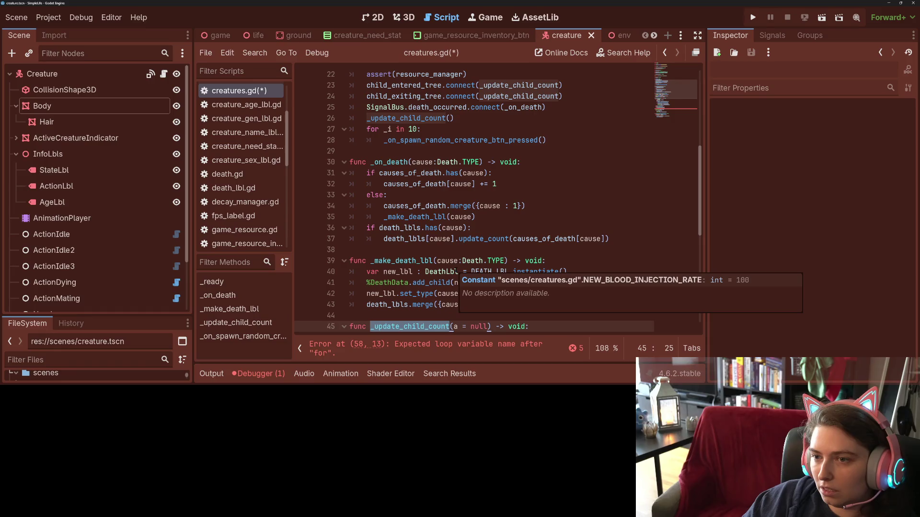
scroll(475, 215, up, 1)
double_click(414, 129)
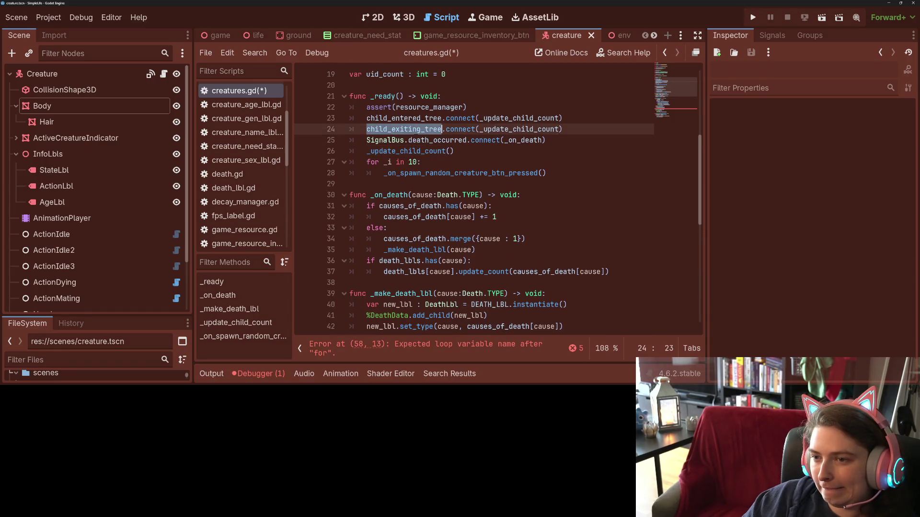
scroll(475, 216, down, 1)
scroll(474, 216, up, 1)
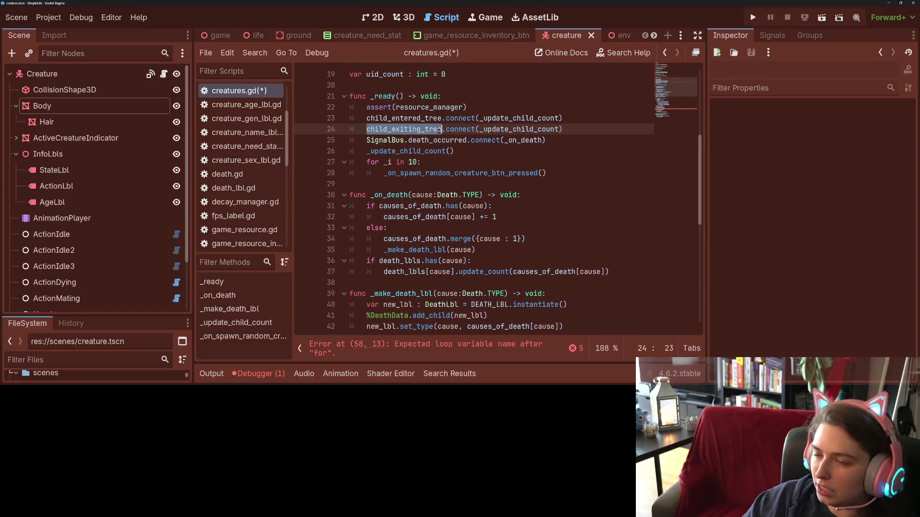
scroll(474, 215, down, 3)
scroll(474, 215, down, 3)
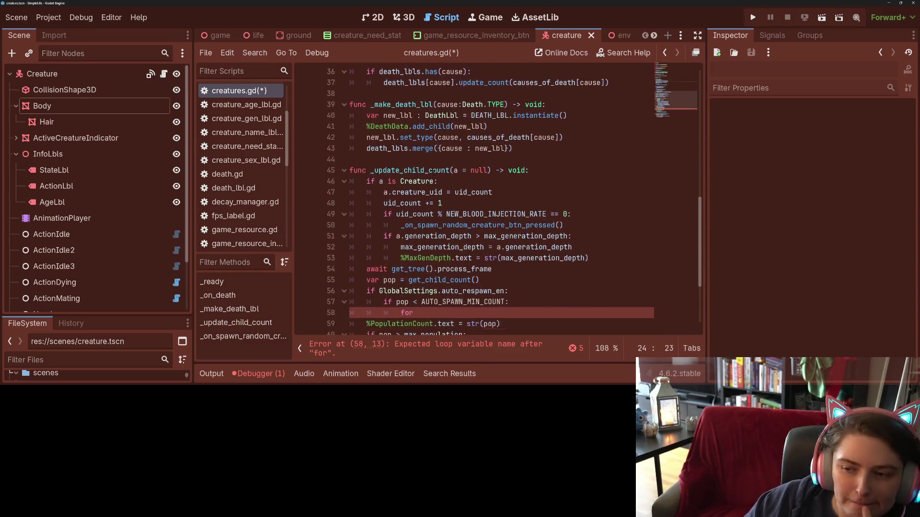
scroll(475, 215, down, 2)
click(392, 184)
double_click(391, 173)
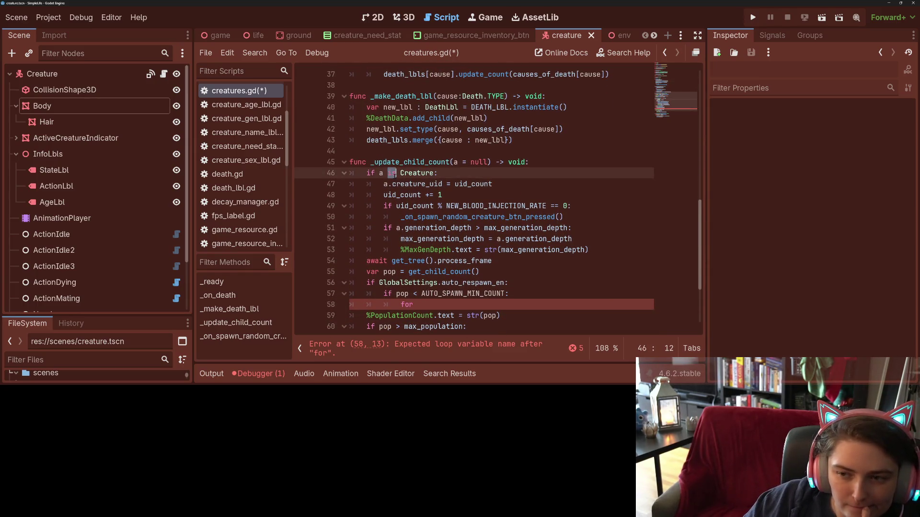
click(396, 185)
mouse_move(417, 184)
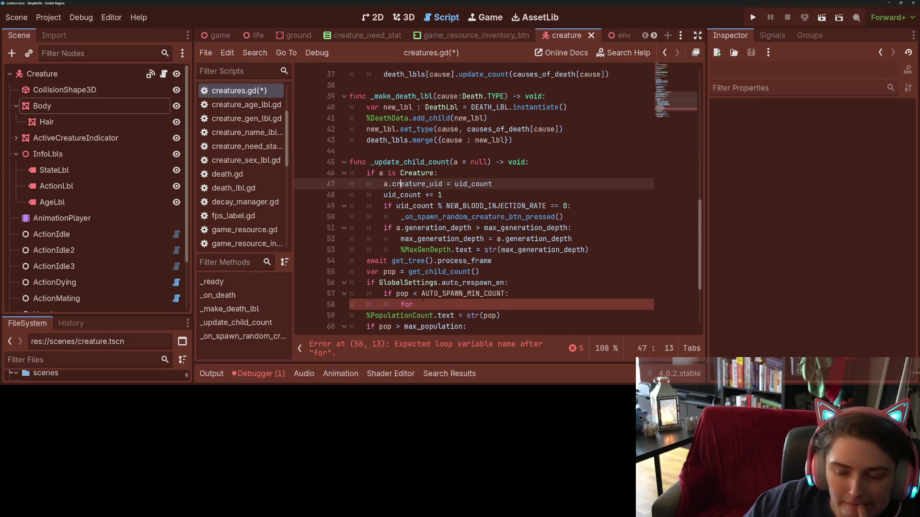
click(431, 305)
scroll(431, 305, down, 1)
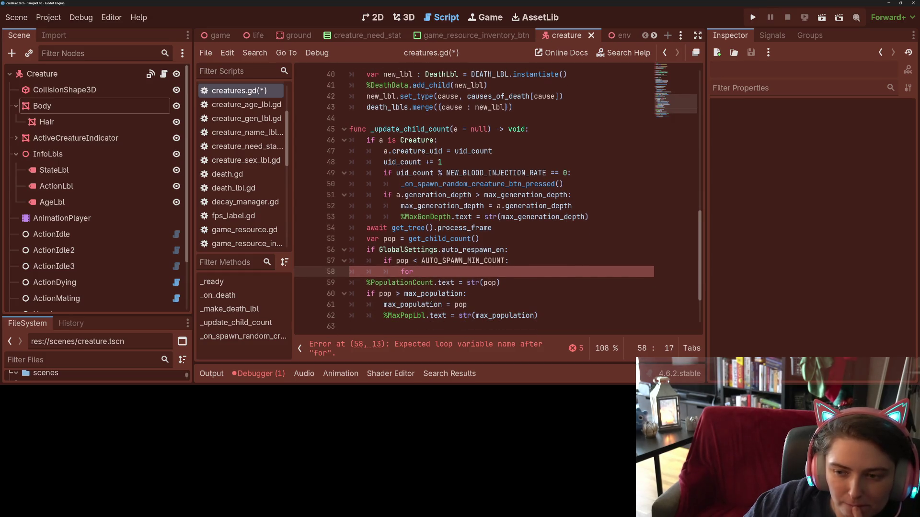
click(410, 283)
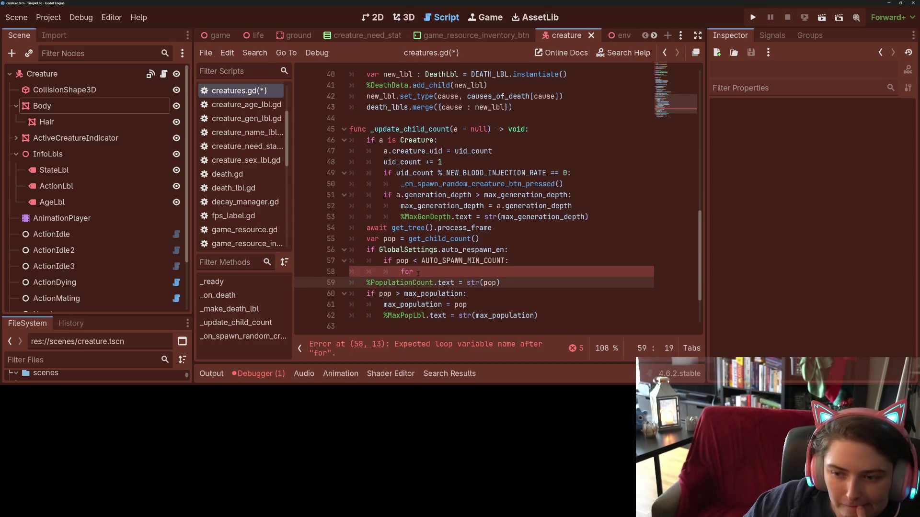
click(417, 271)
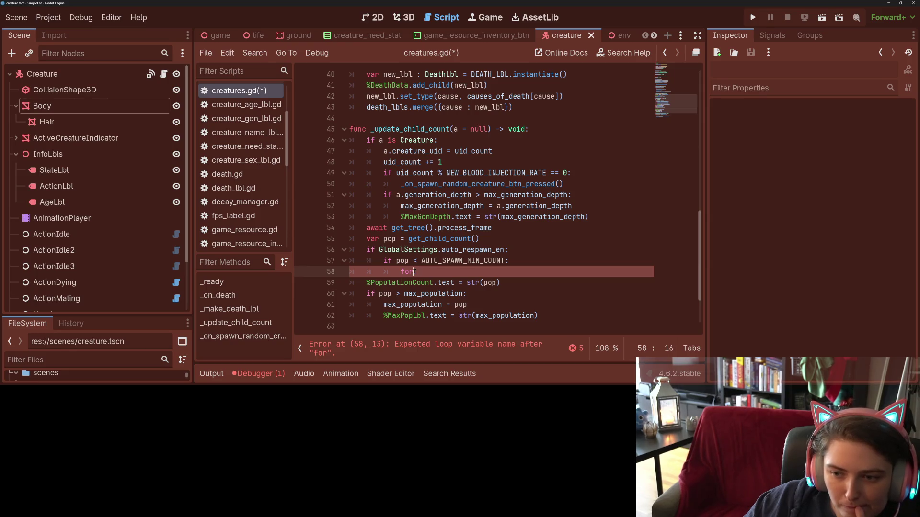
key(shift+Up)
key(shift+Up)
Step: Move the auto-respawn block to the end of _update_child_count, after the MaxPopLbl update
key(shift+Home)
key(ctrl+c)
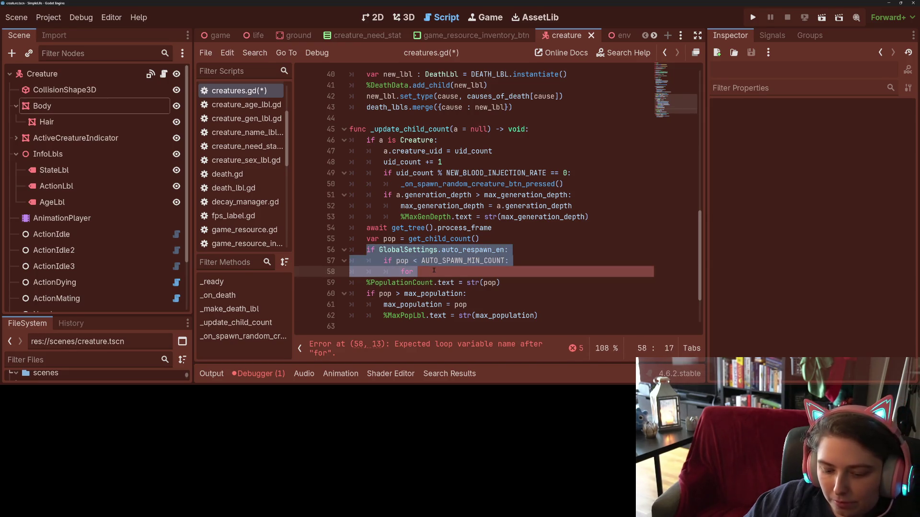
key(BackSpace)
key(ctrl+shift+k)
click(387, 293)
key(Return)
key(Tab)
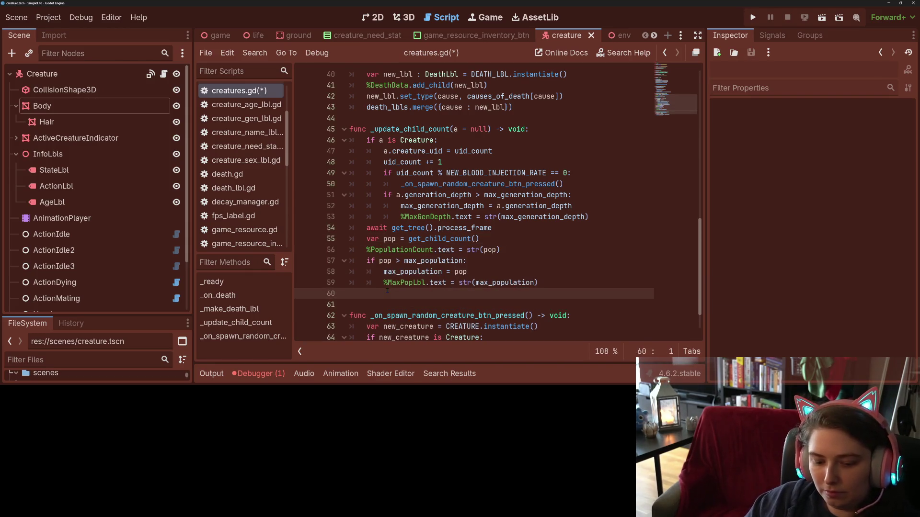
key(ctrl+v)
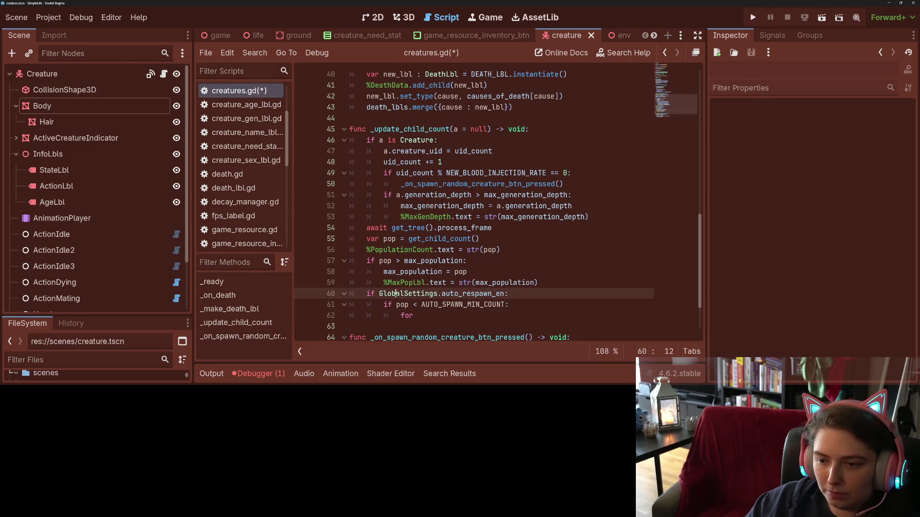
Step: Tidy the pasted GlobalSettings condition line, removing stray spacing and the empty line above it
double_click(410, 128)
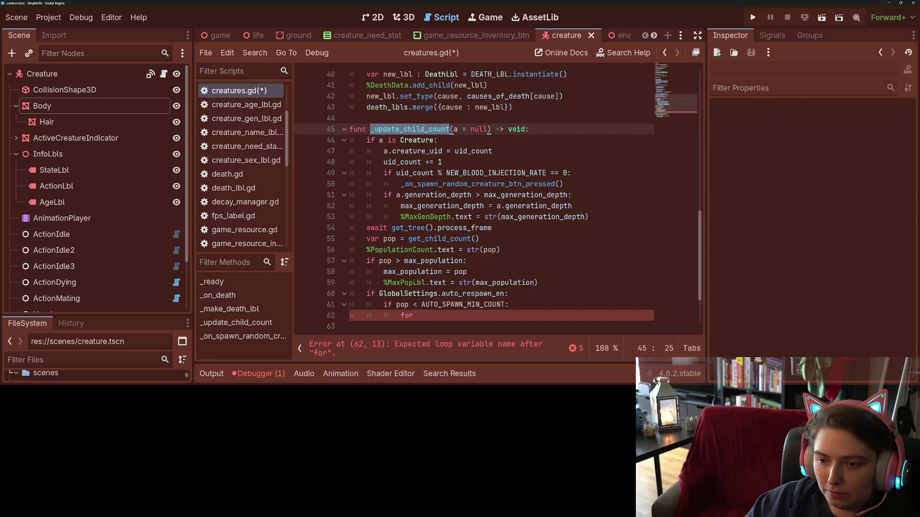
scroll(496, 215, down, 3)
click(402, 228)
double_click(402, 228)
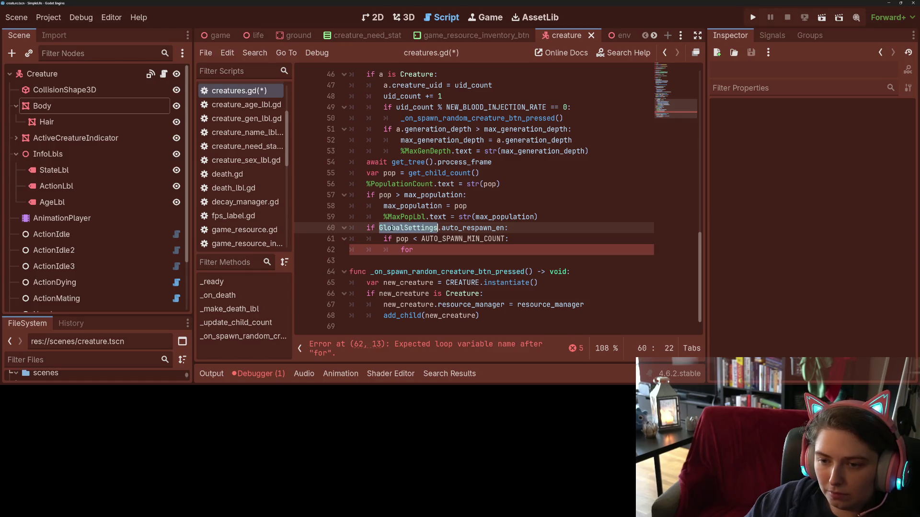
click(402, 228)
key(Return)
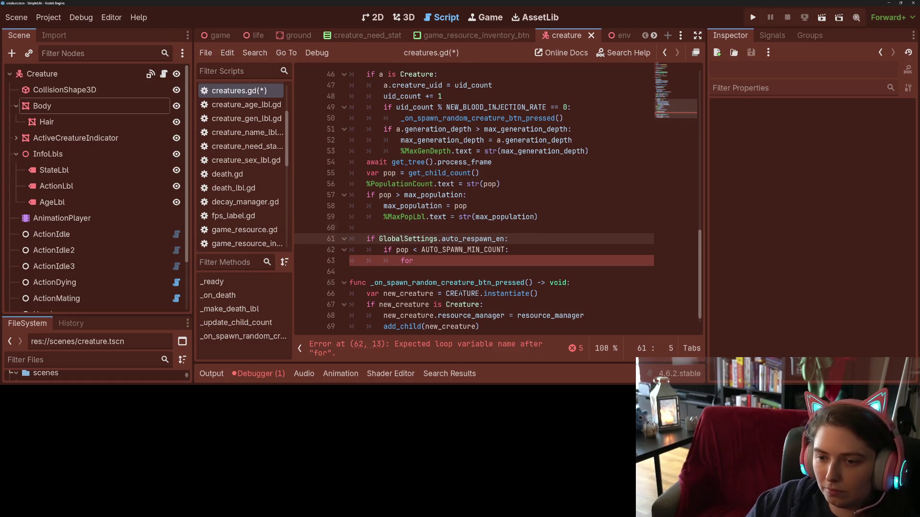
key(Up)
text(if)
key(BackSpace)
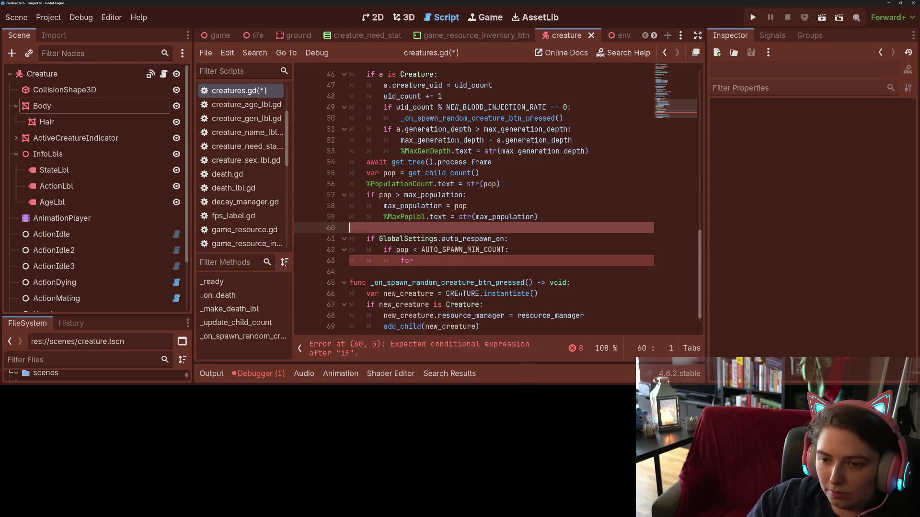
key(ctrl+shift+k)
key(End)
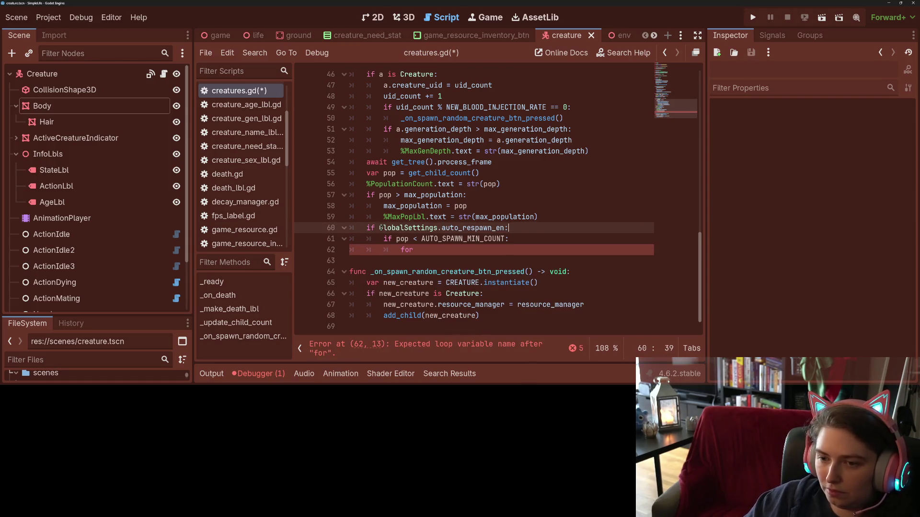
text(not )
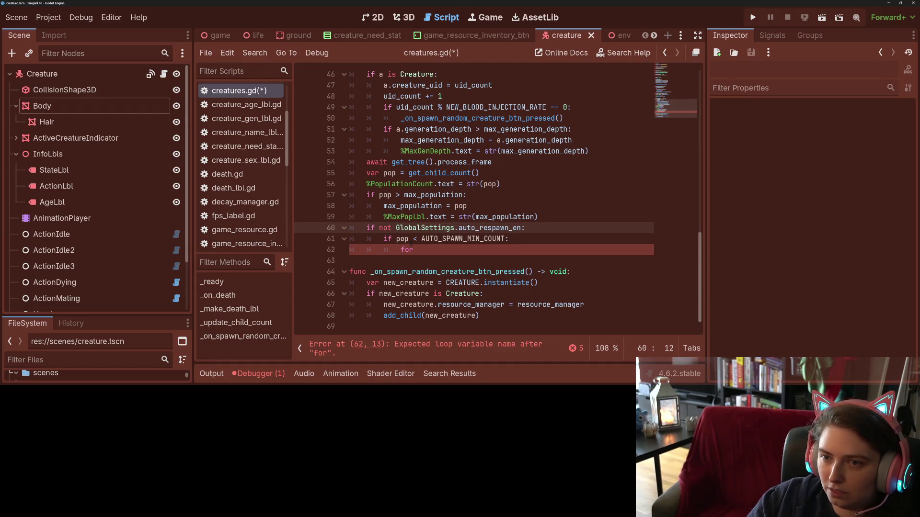
text(a == null )
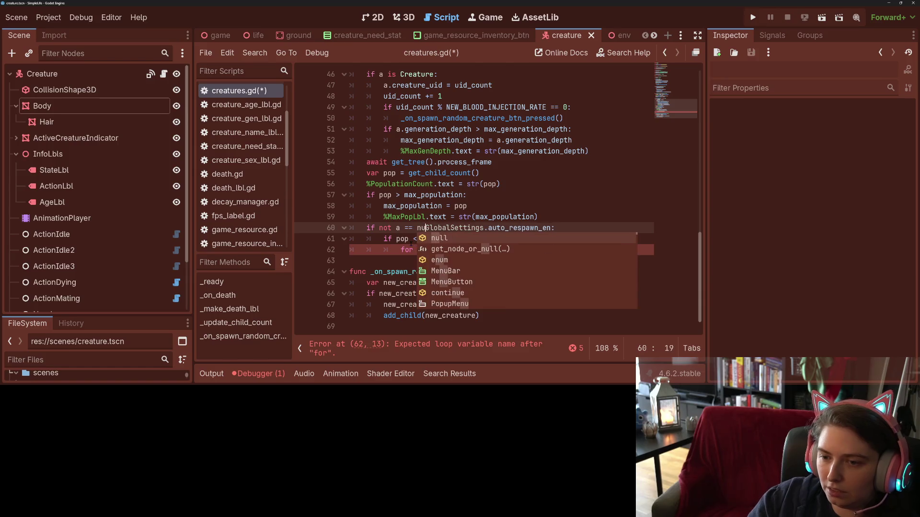
text(and)
Step: Add a null check on 'a' to the respawn condition, save, and resume the for statement on line 62
key(ctrl+s)
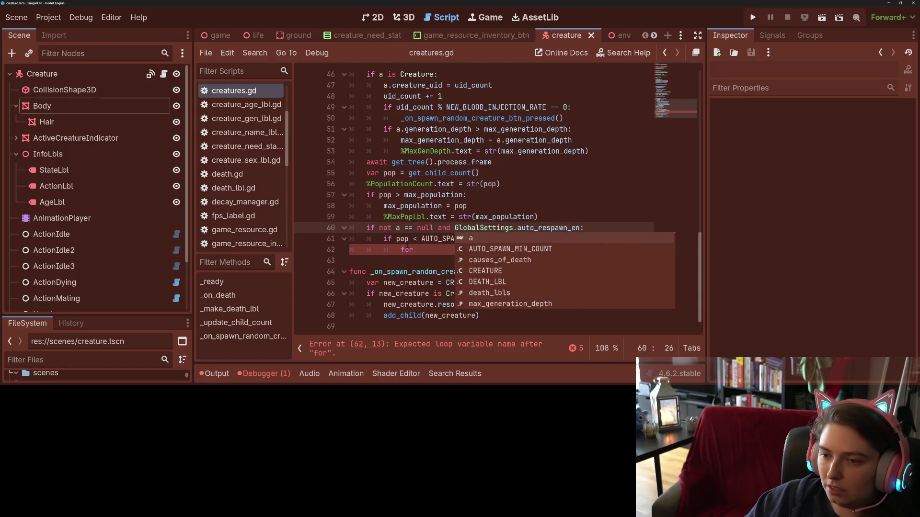
click(411, 249)
click(450, 250)
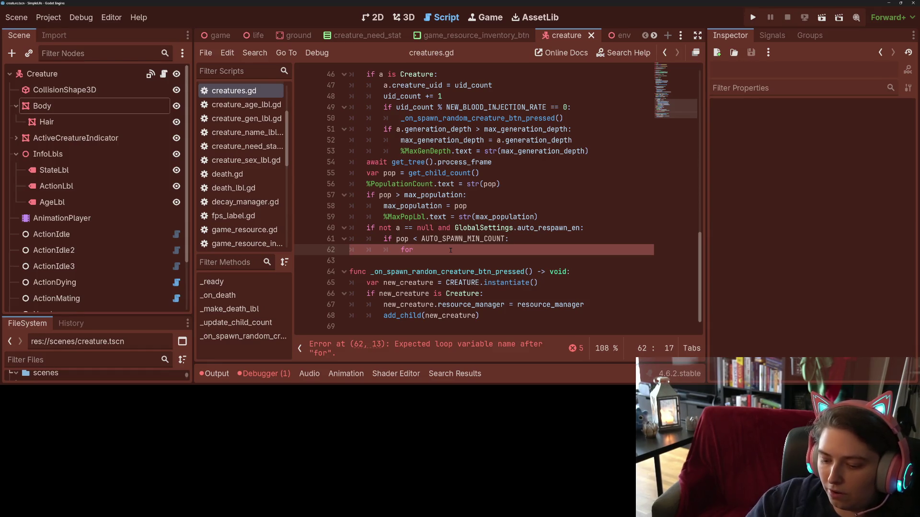
text(i i)
key(BackSpace)
key(BackSpace)
key(BackSpace)
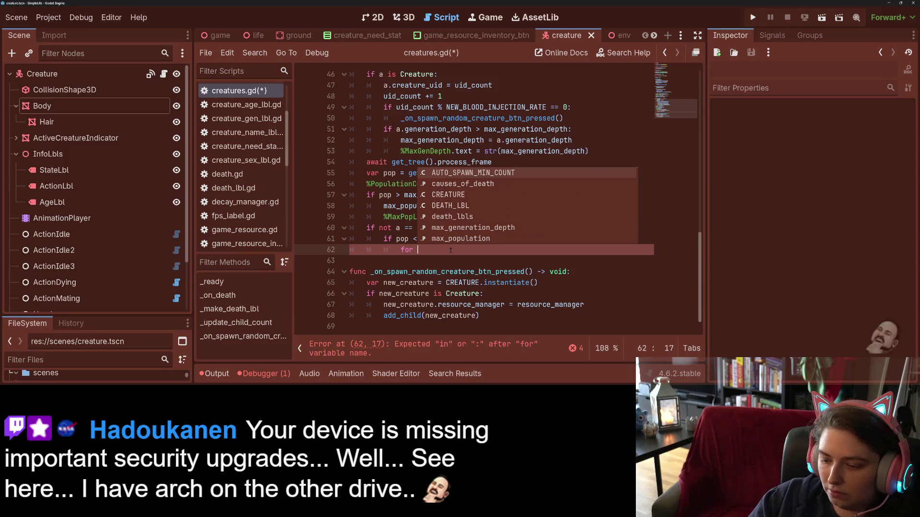
text(_i in )
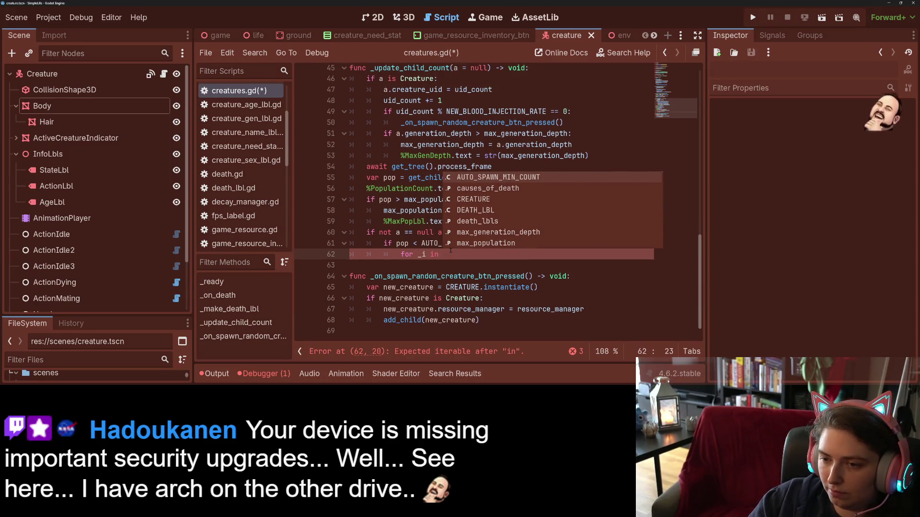
text(pop)
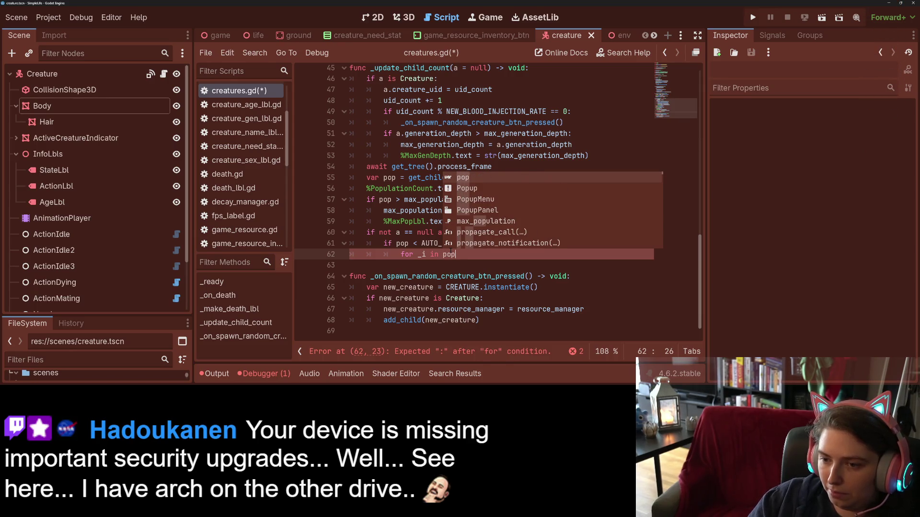
Step: Complete 'for _i in AUTO_SPAWN_MIN_COUNT - pop:' calling _on_spawn_random_creature_btn_pressed(), and save
key(BackSpace)
key(BackSpace)
key(BackSpace)
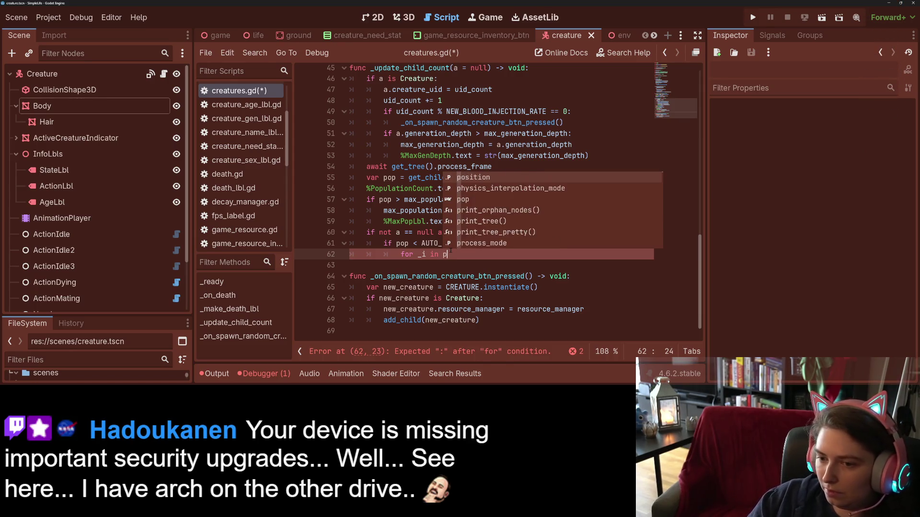
text(AU)
key(Tab)
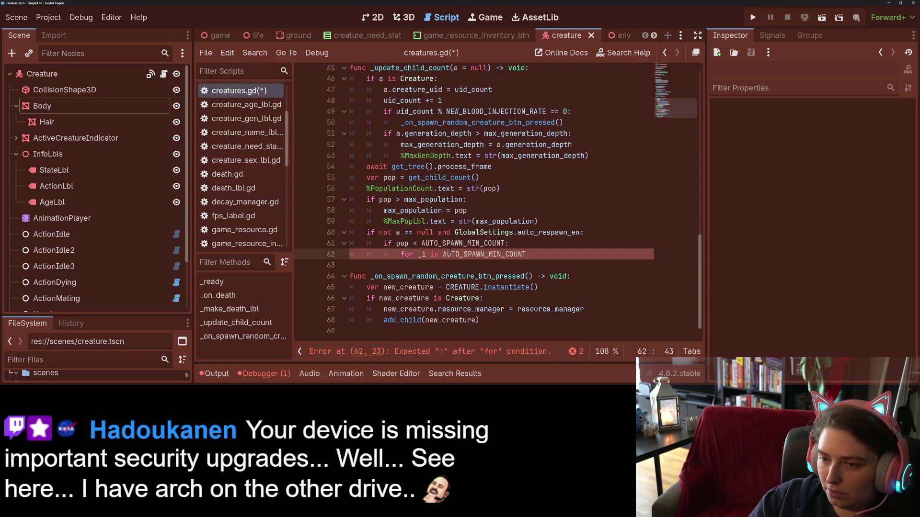
text( - po:)
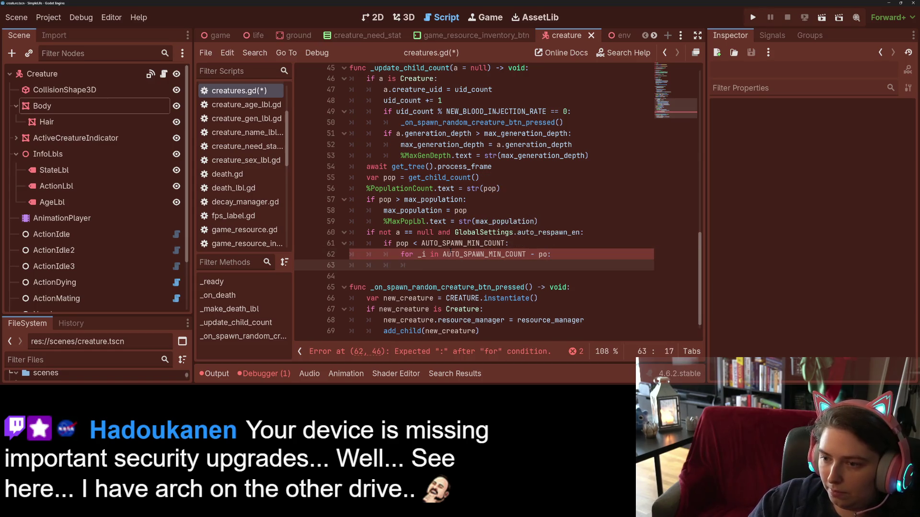
key(Return)
key(ctrl+z)
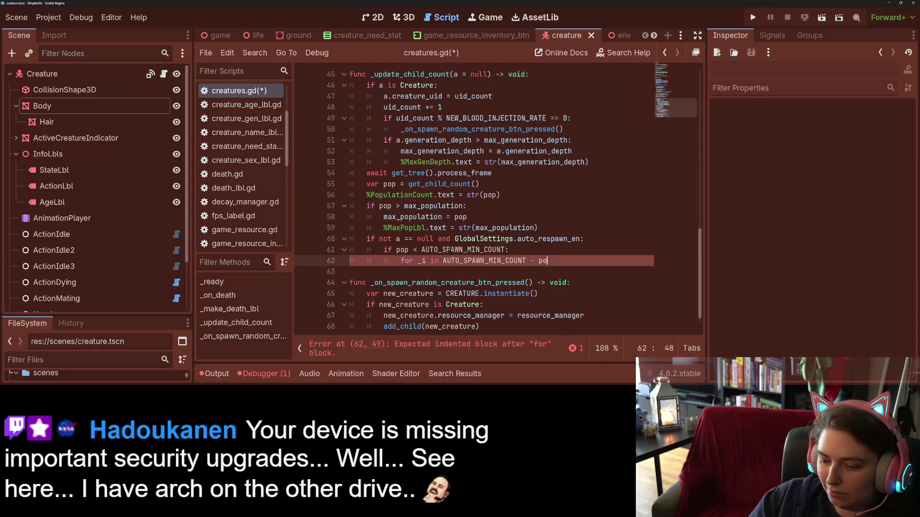
text(p:)
key(Return)
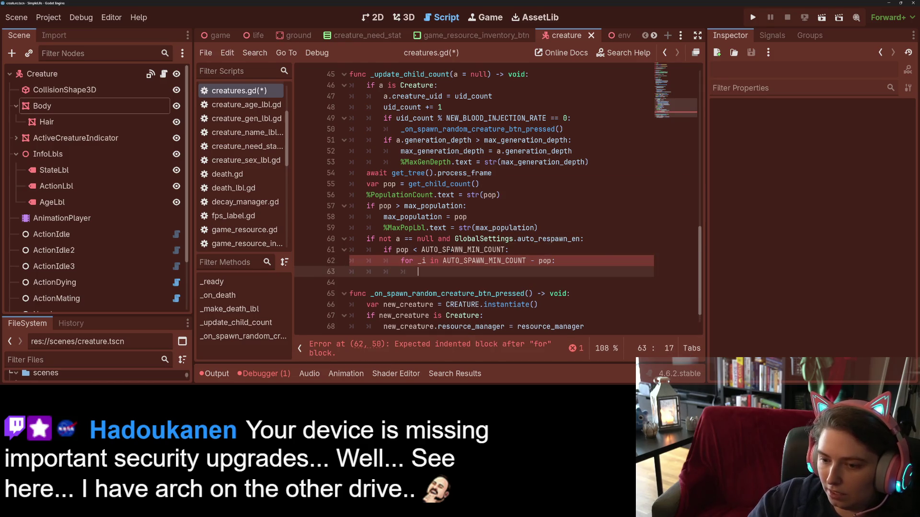
text(_on)
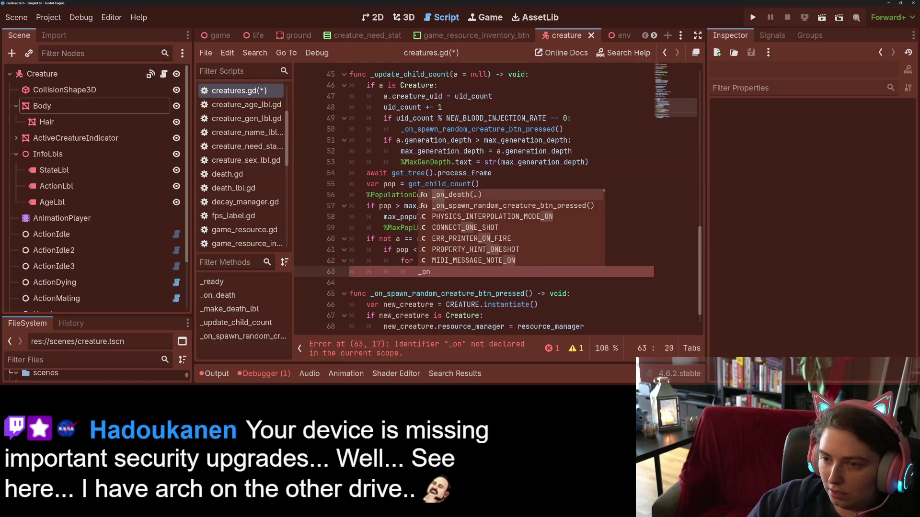
key(Down)
key(Return)
key(ctrl+s)
Step: Delete 'not' from the line 60 condition and select the '== null' comparison
click(371, 238)
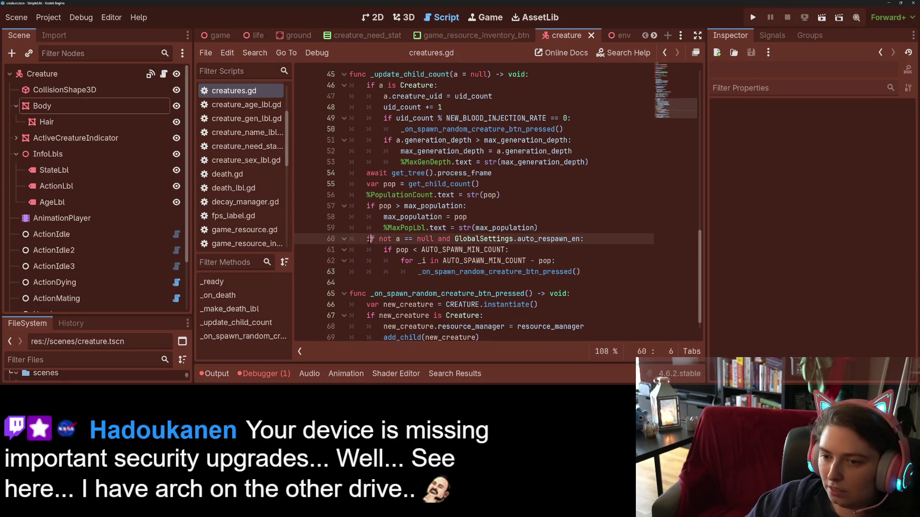
key(ctrl+Right)
key(ctrl+Right)
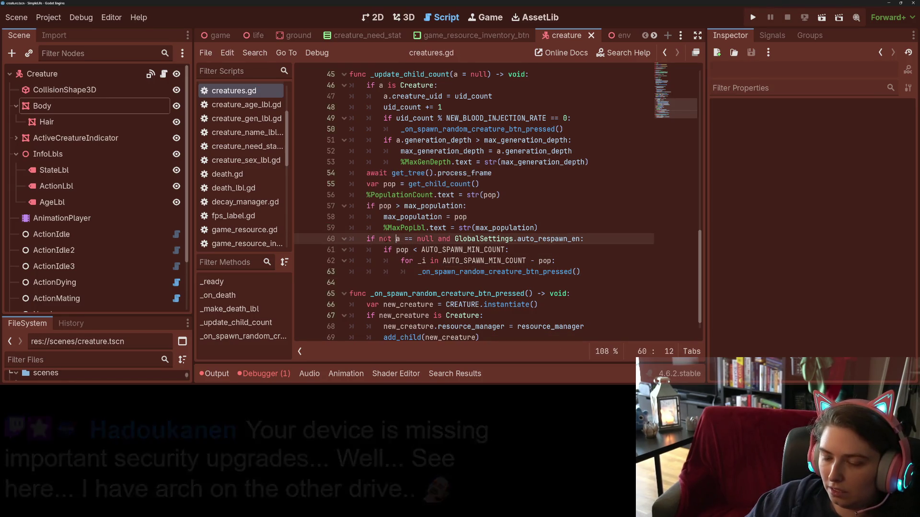
key(shift+ctrl+Left)
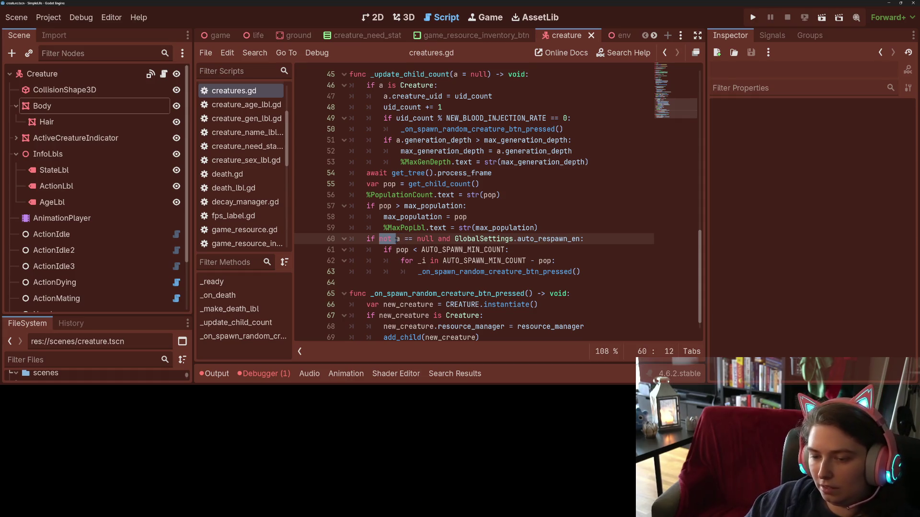
key(BackSpace)
key(ctrl+Right)
key(shift+ctrl+Right)
key(shift+ctrl+Right)
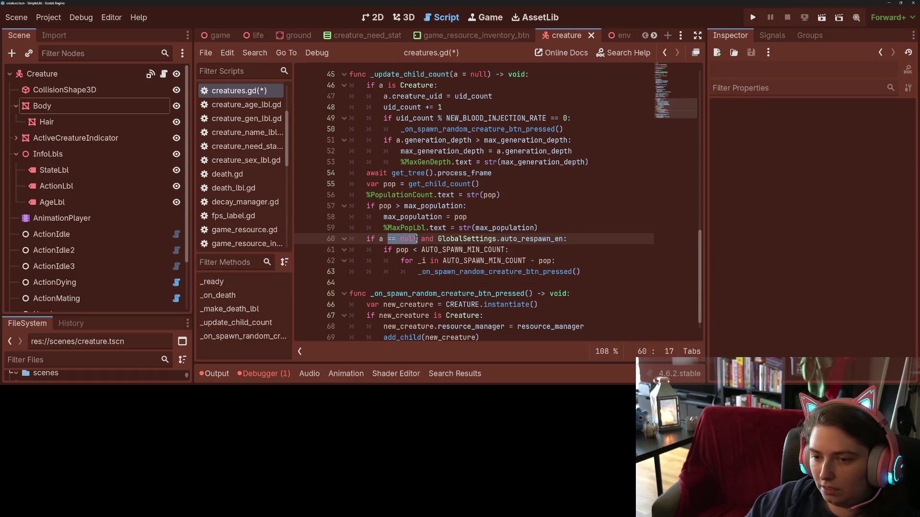
text(is )
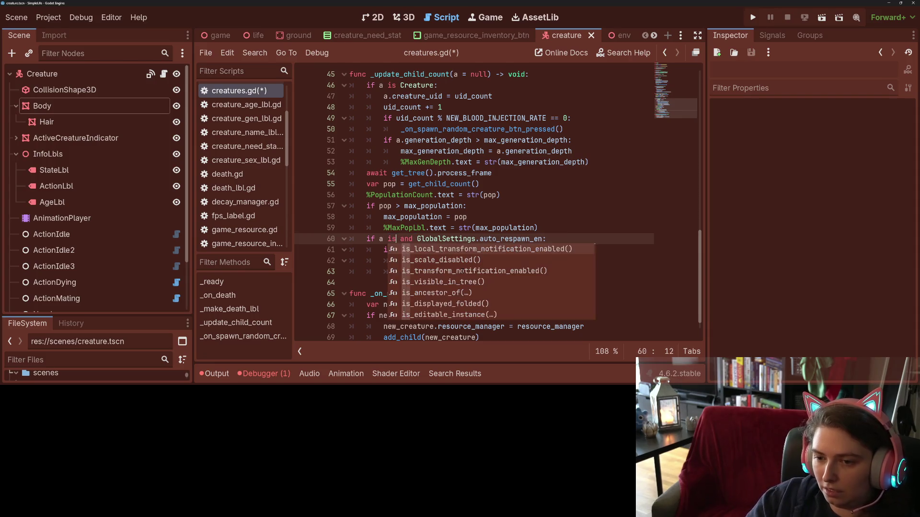
text(Creature)
Step: Save the condition as 'a is Creature and GlobalSettings.auto_respawn_en' and check AUTO_SPAWN_MIN_COUNT's value
key(ctrl+s)
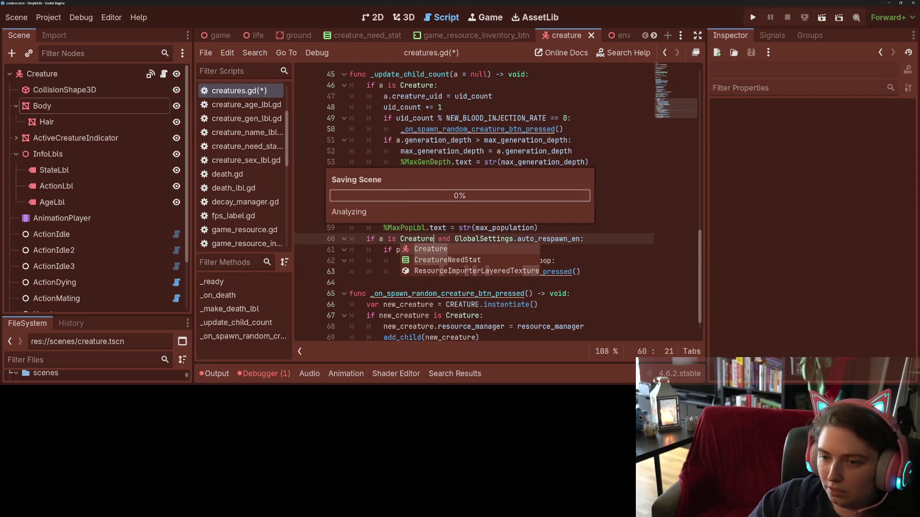
key(Escape)
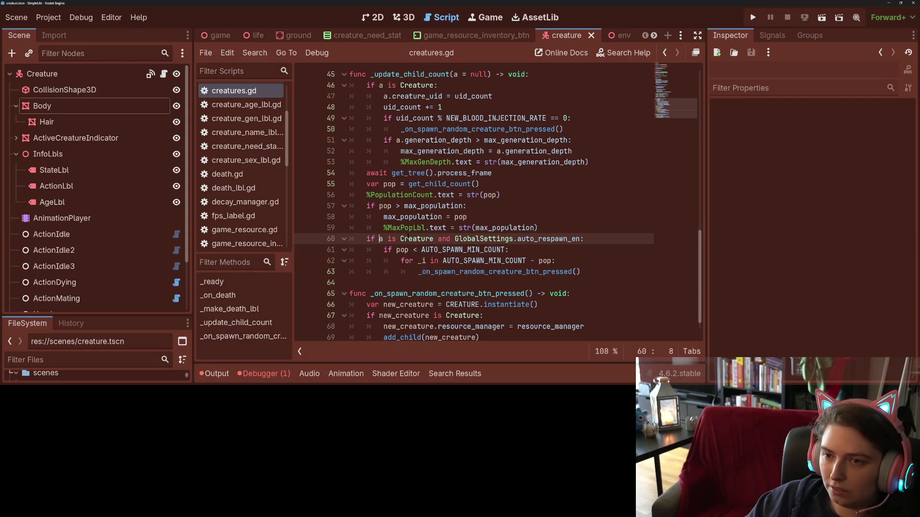
key(Up)
key(Down)
key(Down)
key(Down)
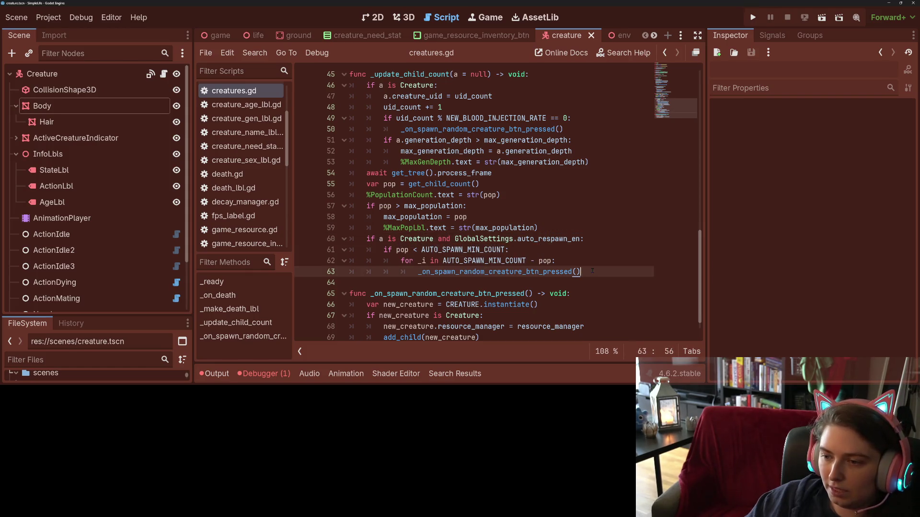
double_click(489, 261)
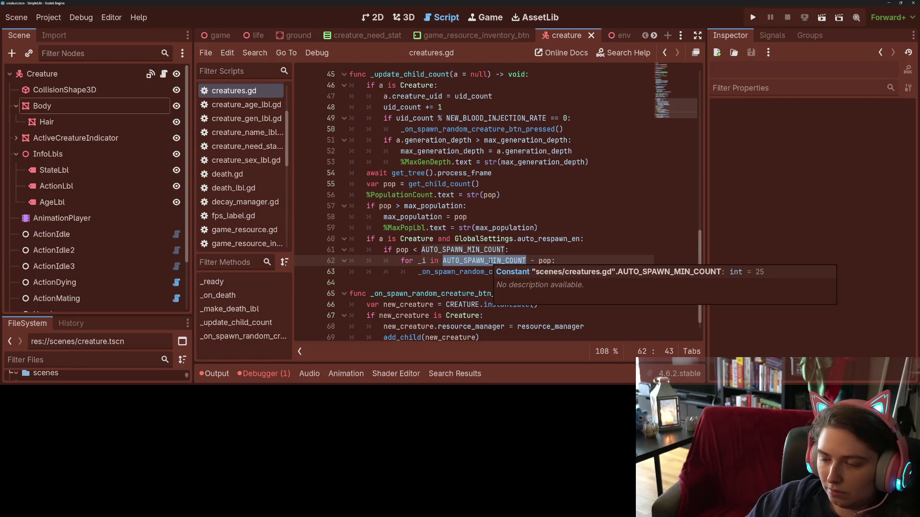
click(418, 261)
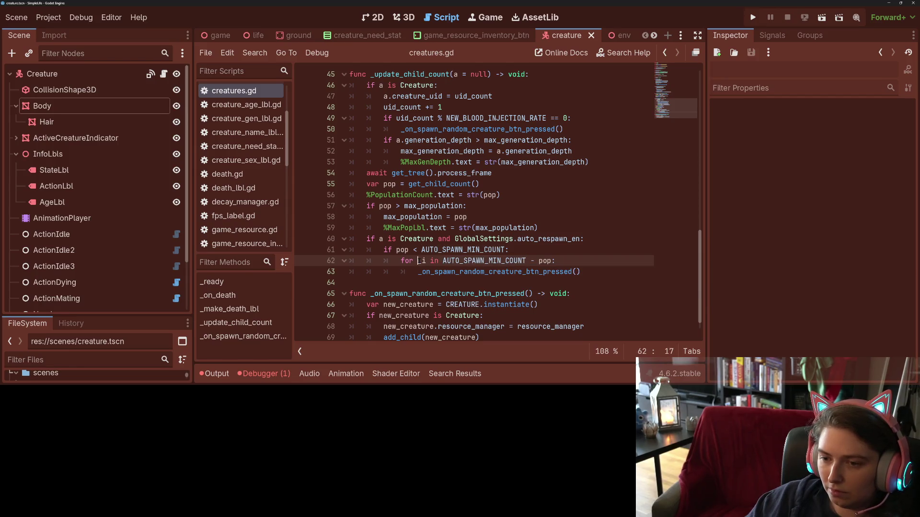
click(475, 271)
scroll(474, 216, up, 4)
scroll(474, 216, up, 4)
scroll(475, 216, up, 5)
scroll(474, 215, down, 2)
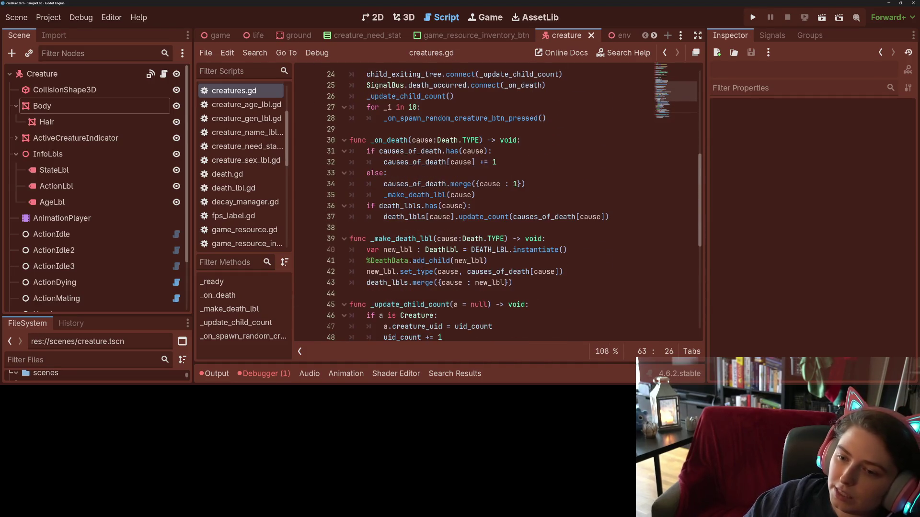
scroll(475, 216, down, 1)
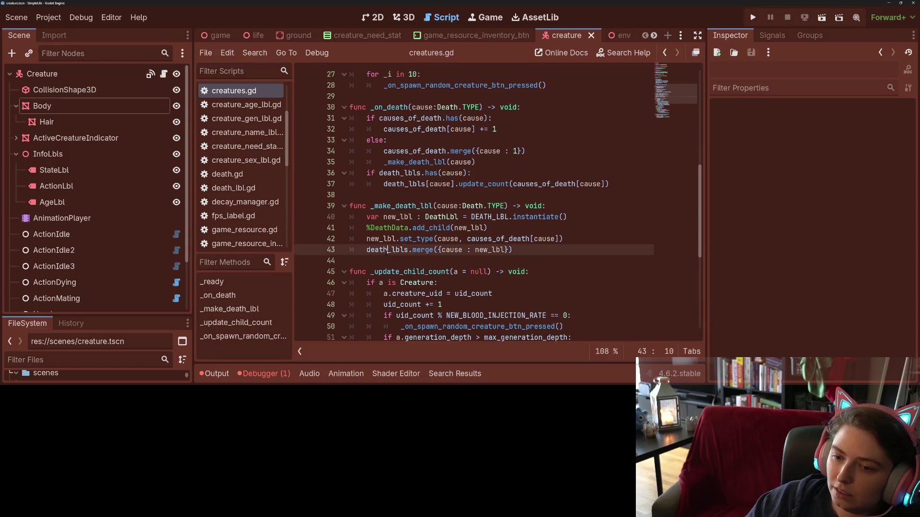
Step: Insert a blank line after 'await get_tree().process_frame' in _update_child_count
click(388, 260)
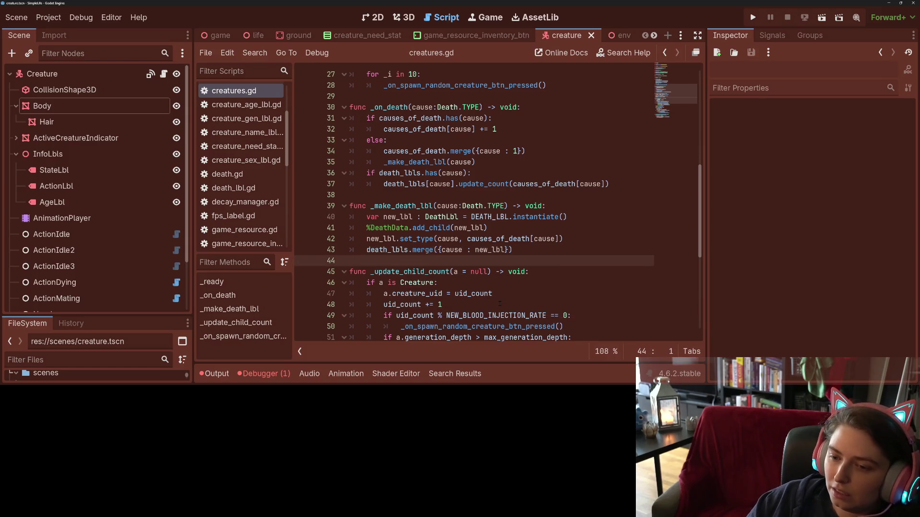
key(Down)
scroll(474, 215, down, 5)
scroll(475, 216, up, 1)
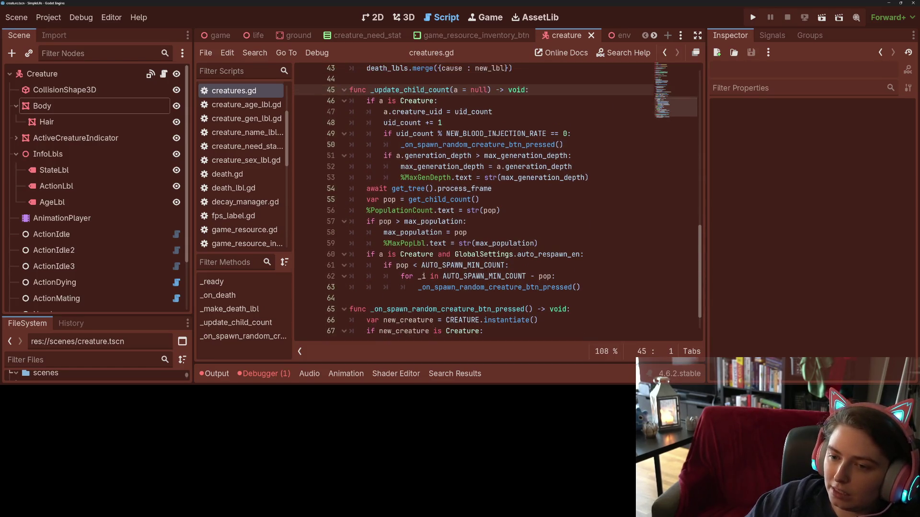
click(376, 200)
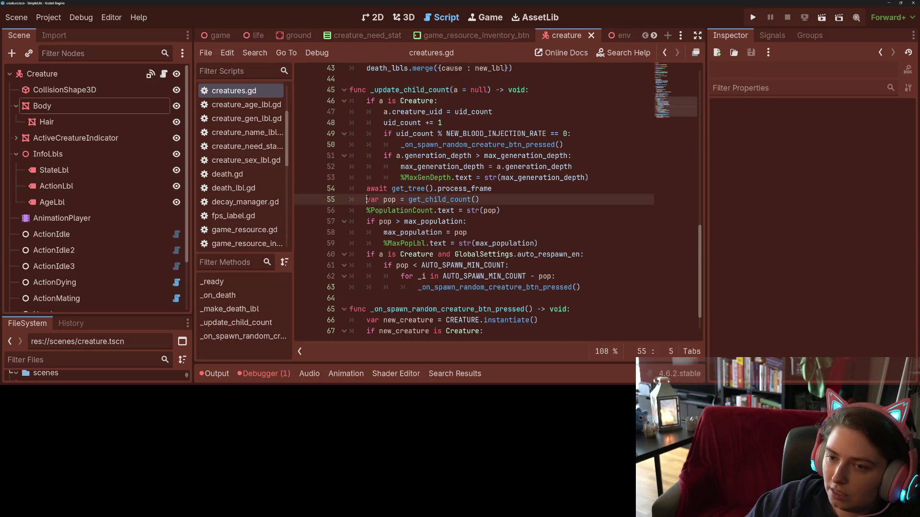
click(513, 190)
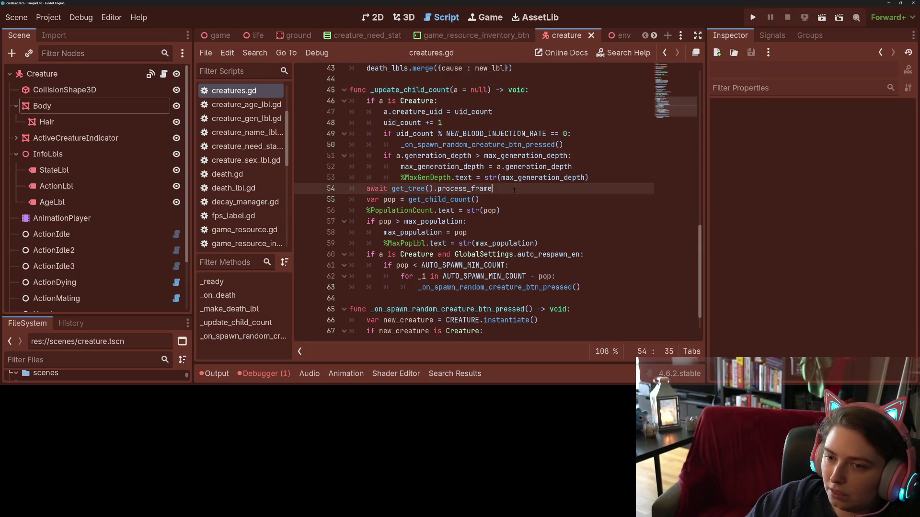
key(Return)
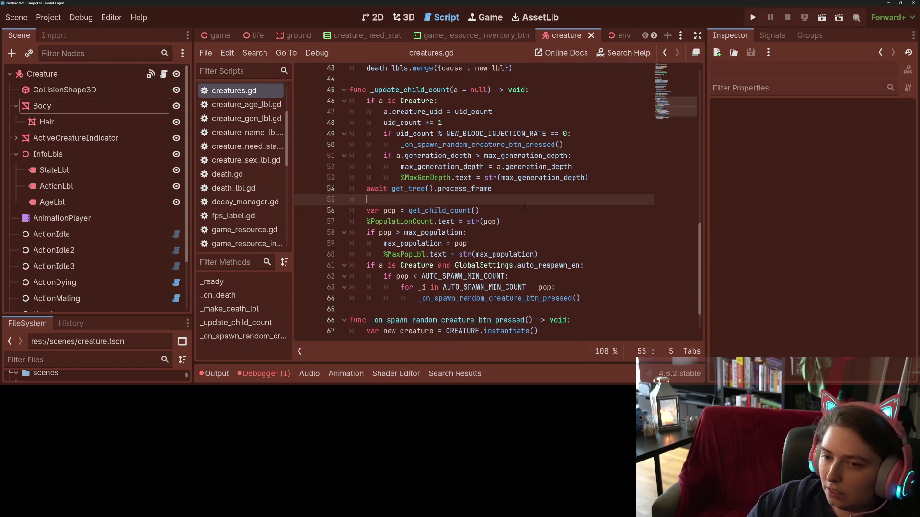
Step: Split the population code into 'func _update_child_count_disp() -> void:', drop 'a is Creature and', and save
key(Return)
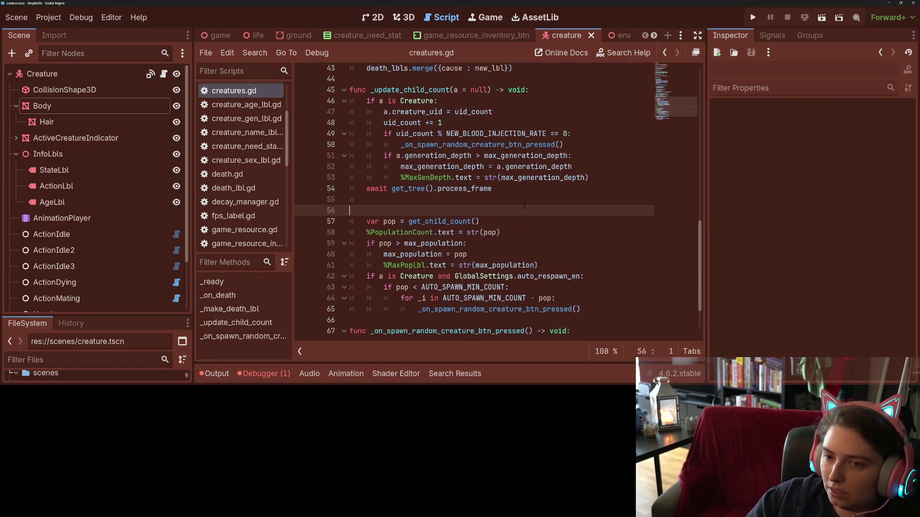
text(func _update_)
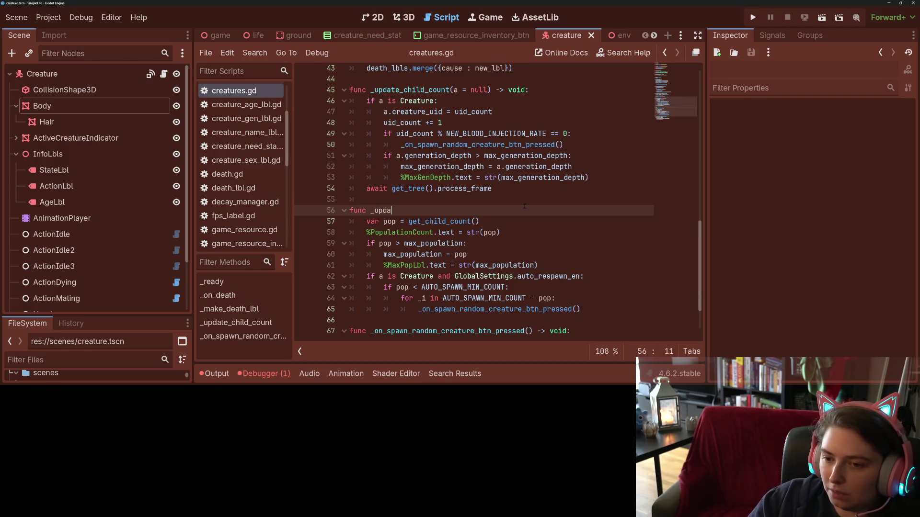
text(child_count_disp)
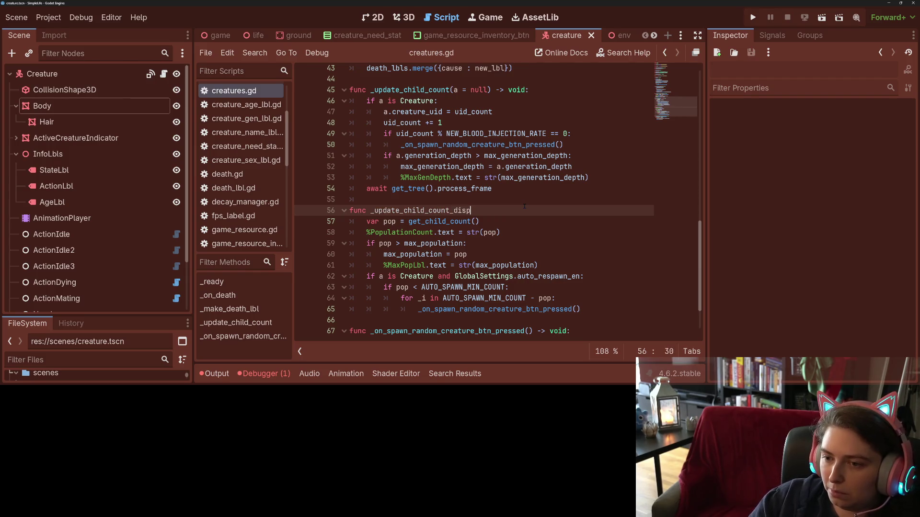
text(() -> void:)
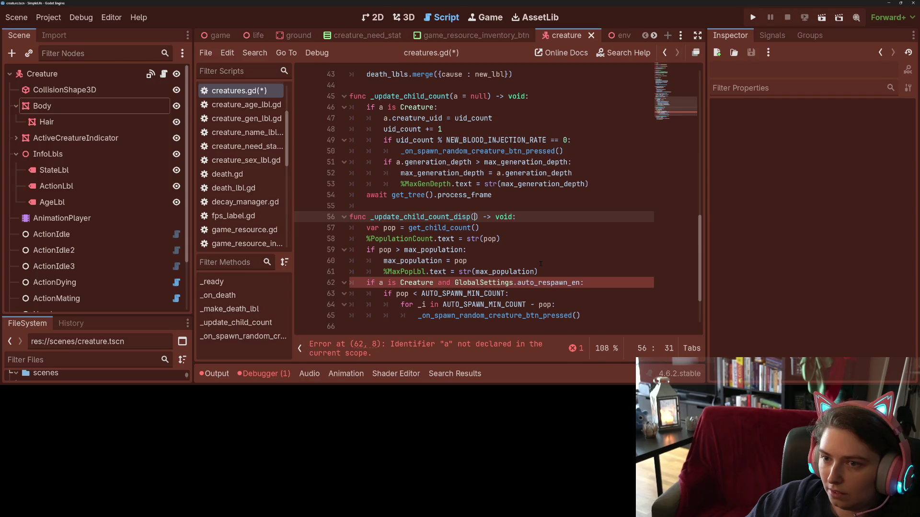
click(454, 282)
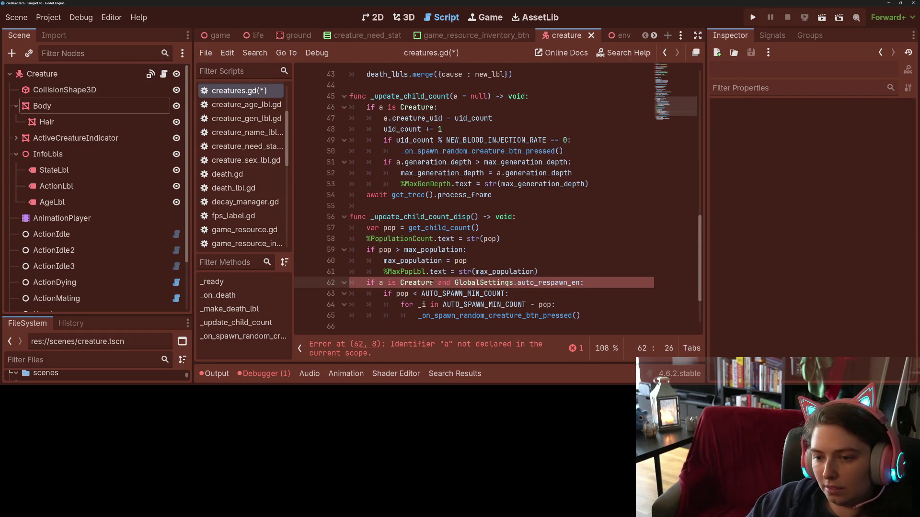
drag(454, 282, 380, 284)
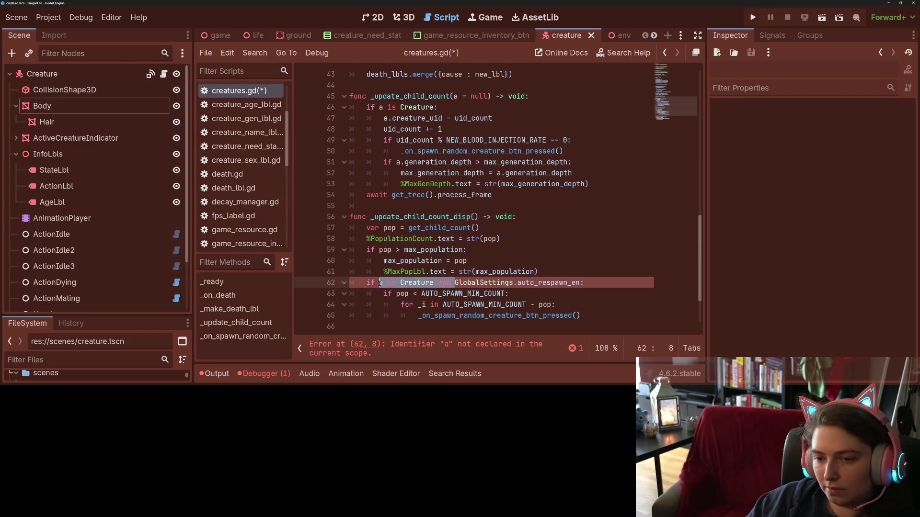
key(Delete)
key(ctrl+s)
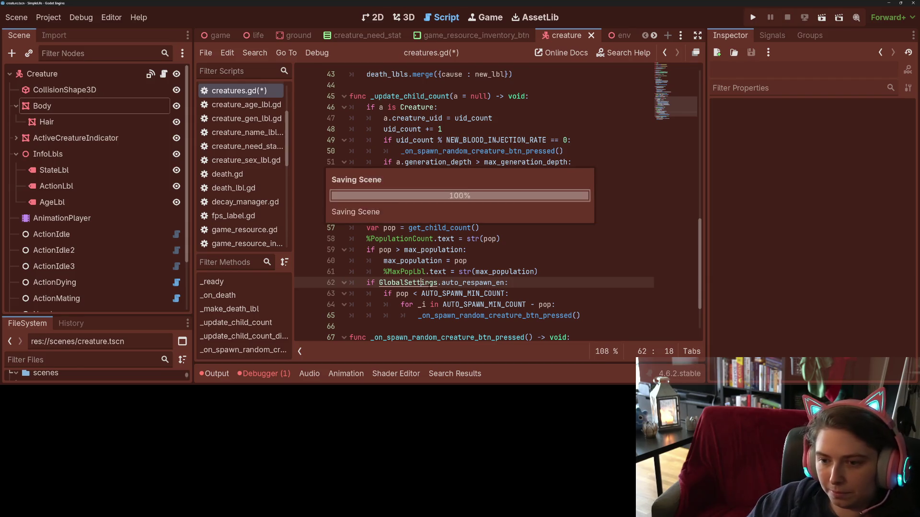
double_click(402, 217)
key(Left)
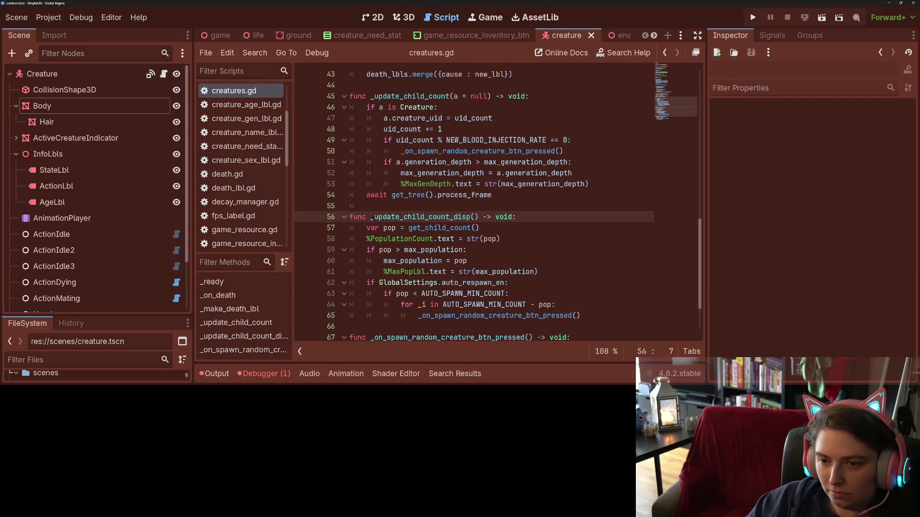
Step: Make _update_child_count end by calling _update_child_count_disp() after its await, and save
key(ctrl+shift+Right)
key(ctrl+shift+Right)
key(ctrl+shift+Right)
key(shift+Right)
key(shift+Right)
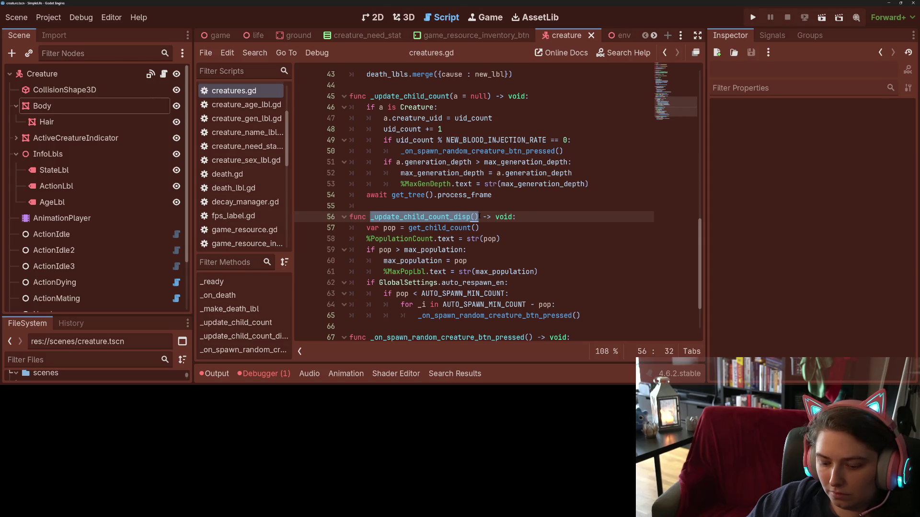
key(ctrl+c)
key(Up)
key(Tab)
key(ctrl+v)
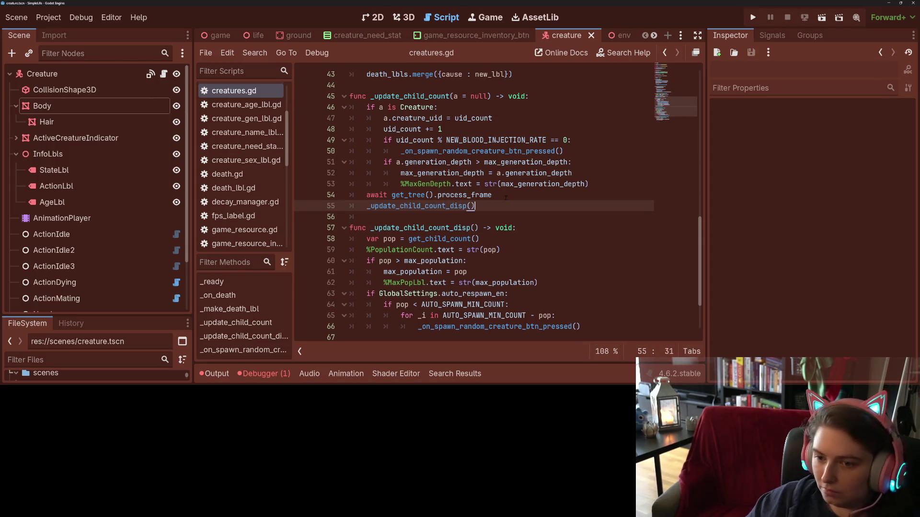
click(498, 217)
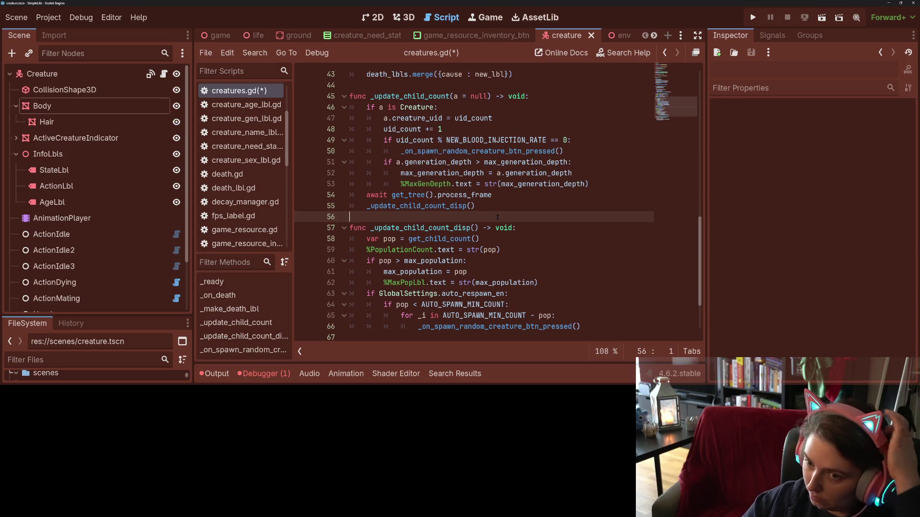
key(ctrl+s)
scroll(450, 223, down, 2)
scroll(451, 223, up, 2)
scroll(451, 223, up, 4)
scroll(451, 224, up, 3)
scroll(460, 244, up, 2)
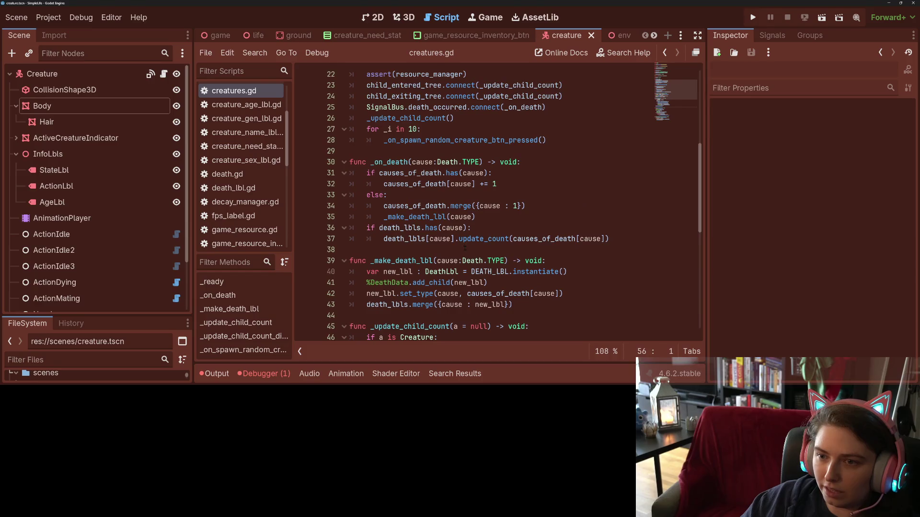
scroll(463, 250, up, 2)
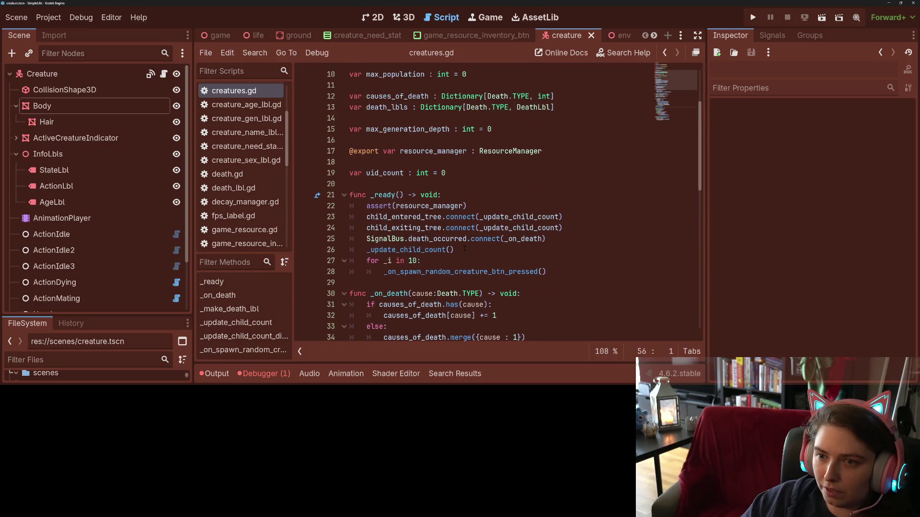
Step: Connect child_exiting_tree in _ready to _update_child_count_disp without parentheses, and save
double_click(479, 271)
double_click(421, 251)
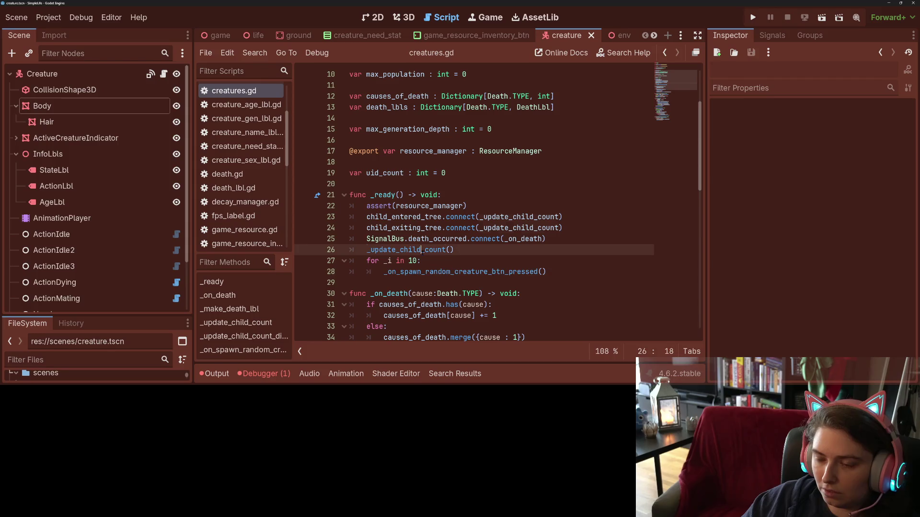
double_click(498, 227)
mouse_move(519, 227)
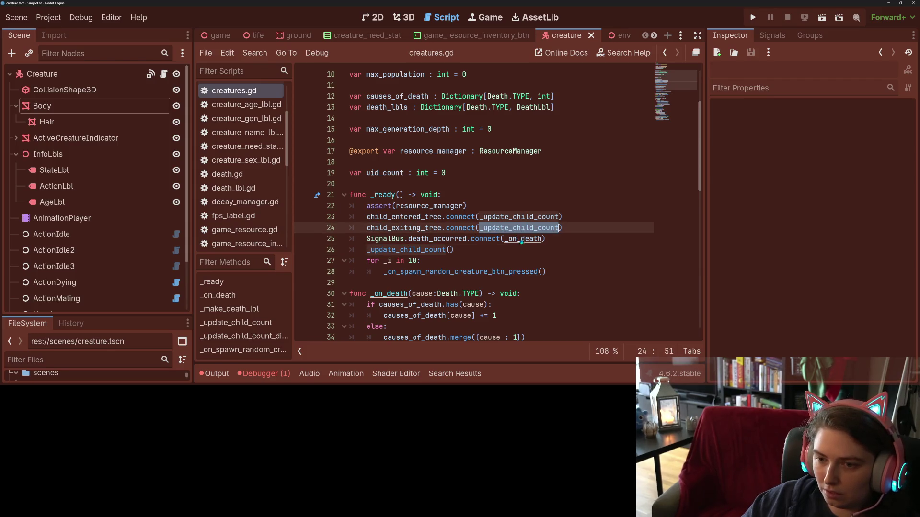
text(_update_child_count_di)
key(Return)
double_click(505, 227)
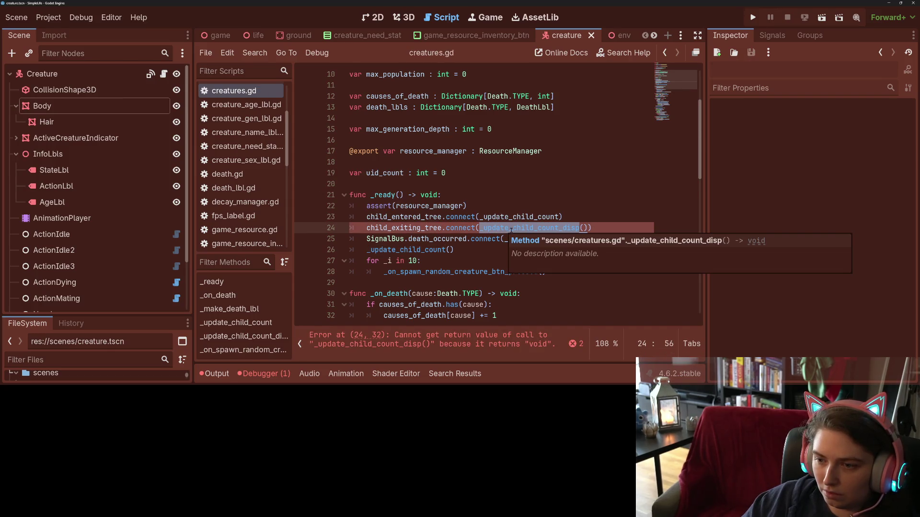
click(534, 227)
key(shift+Left)
key(shift+Left)
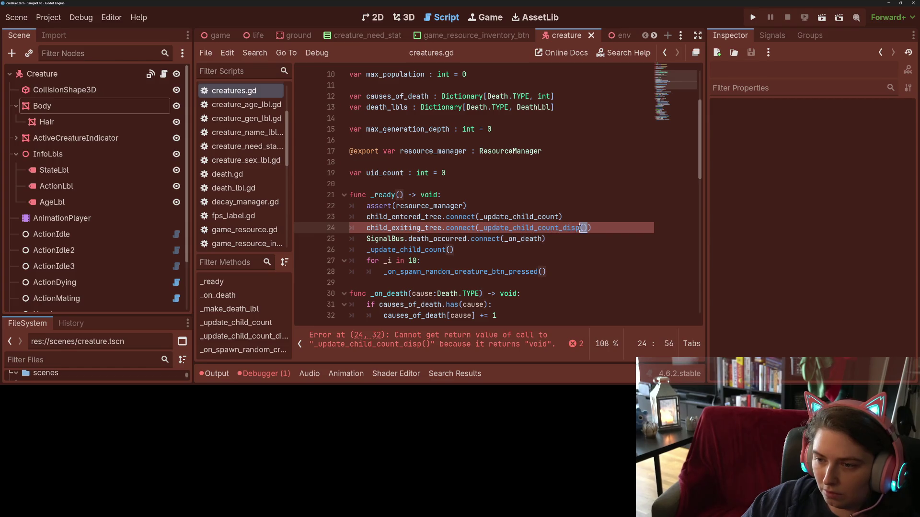
key(BackSpace)
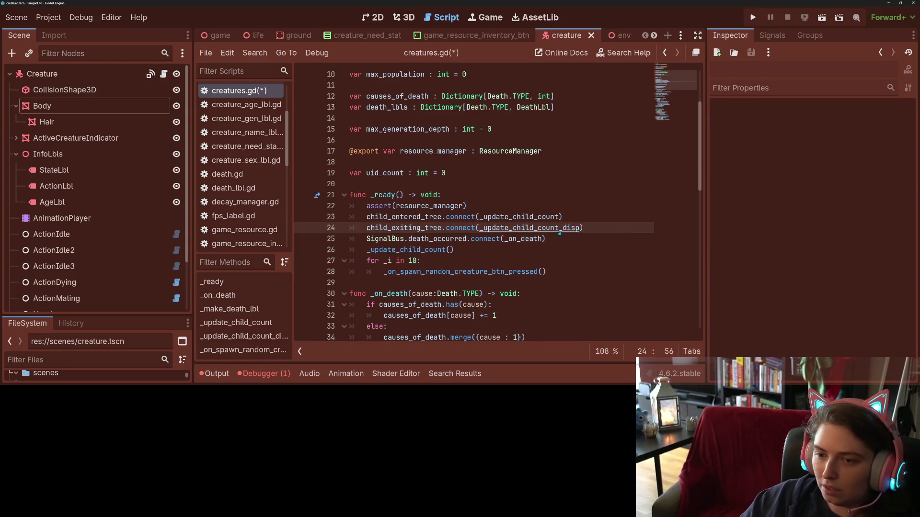
key(ctrl+s)
scroll(475, 202, down, 5)
scroll(475, 201, down, 3)
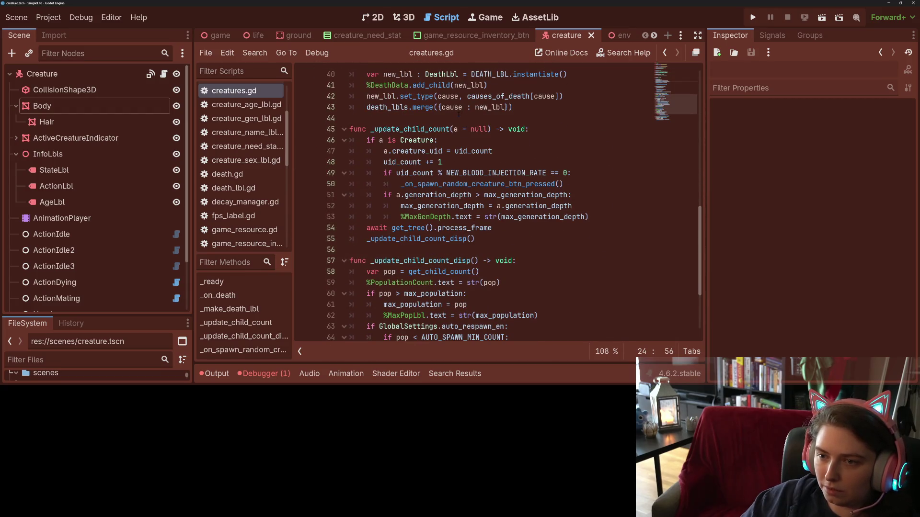
Step: Give _update_child_count_disp an optional _a = null parameter copied from line 45
drag(453, 128, 487, 129)
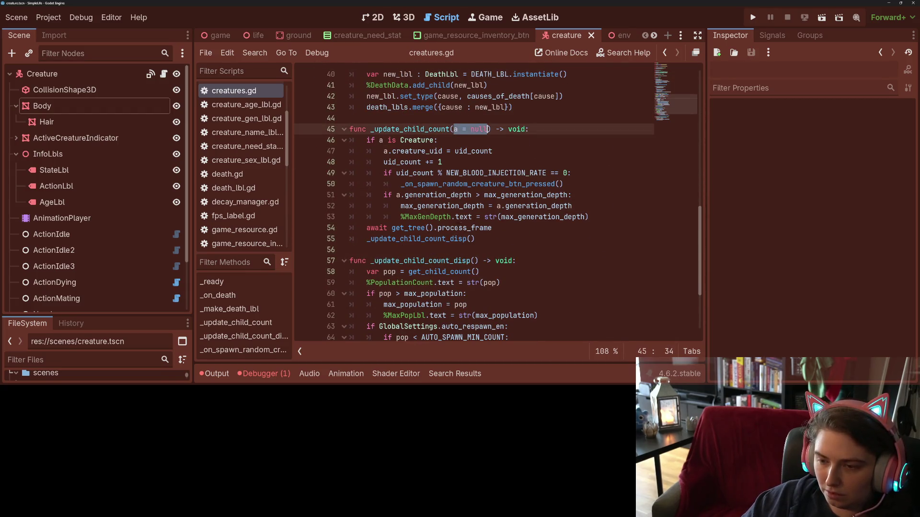
click(474, 261)
key(ctrl+v)
text(_)
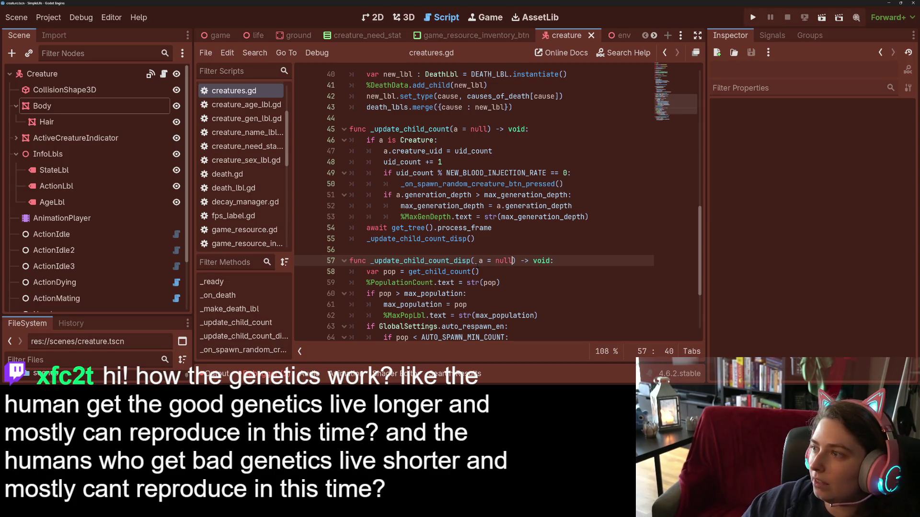
key(Down)
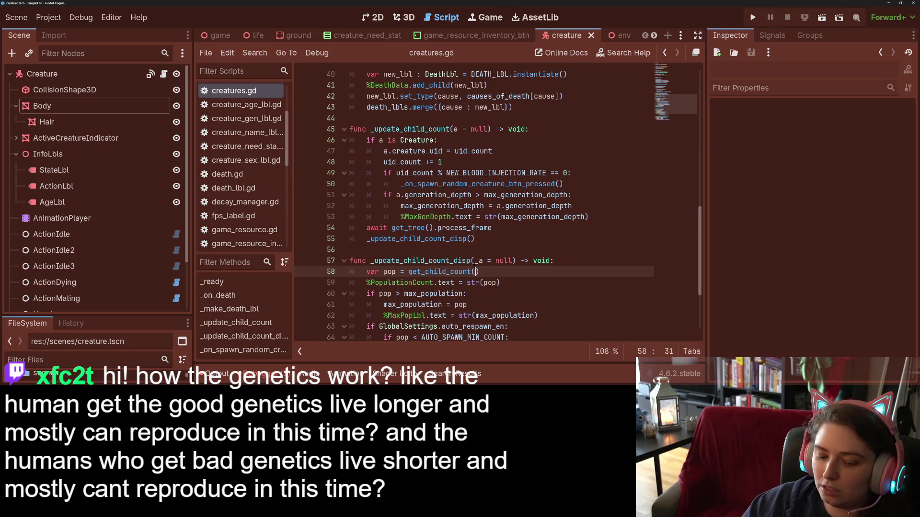
Step: Run the project with F5, clear the reported errors and hide the bottom output panel
key(F5)
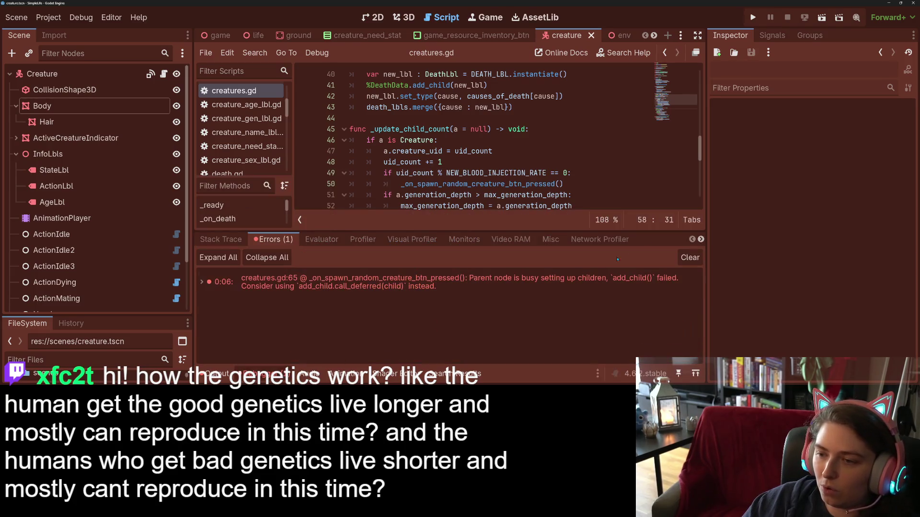
click(690, 258)
click(288, 373)
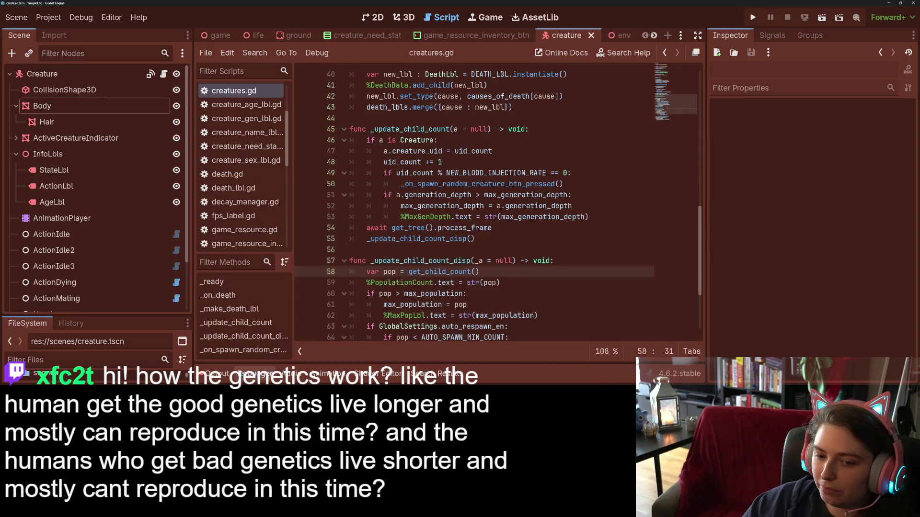
click(216, 373)
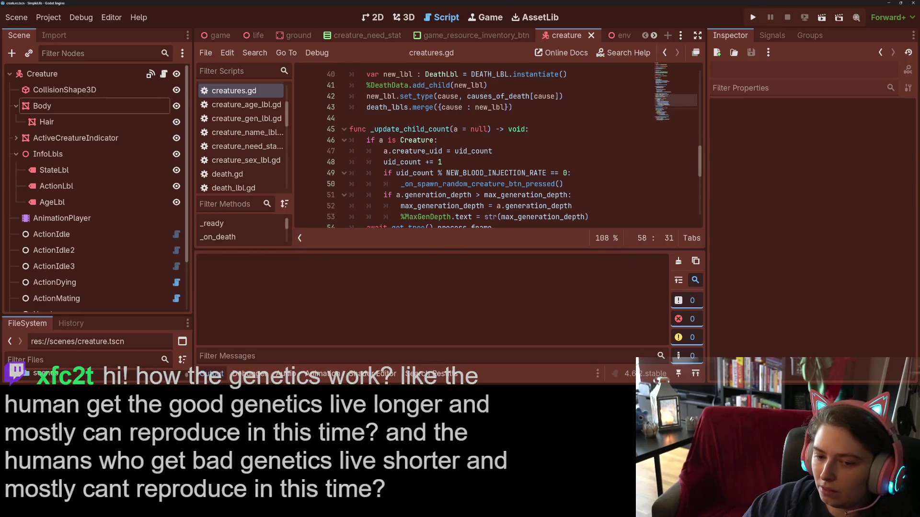
click(211, 373)
Step: Review the auto-respawn loop code around lines 61-66 of creatures.gd
click(468, 304)
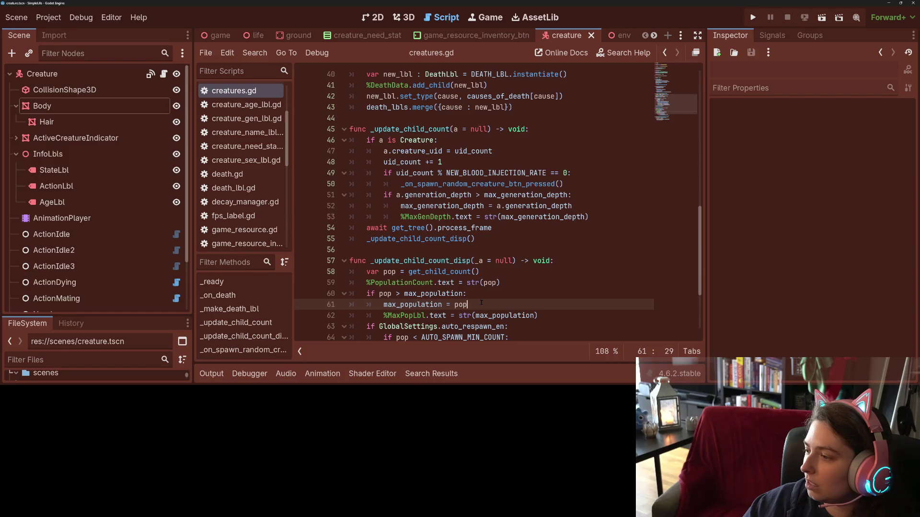
scroll(474, 206, down, 3)
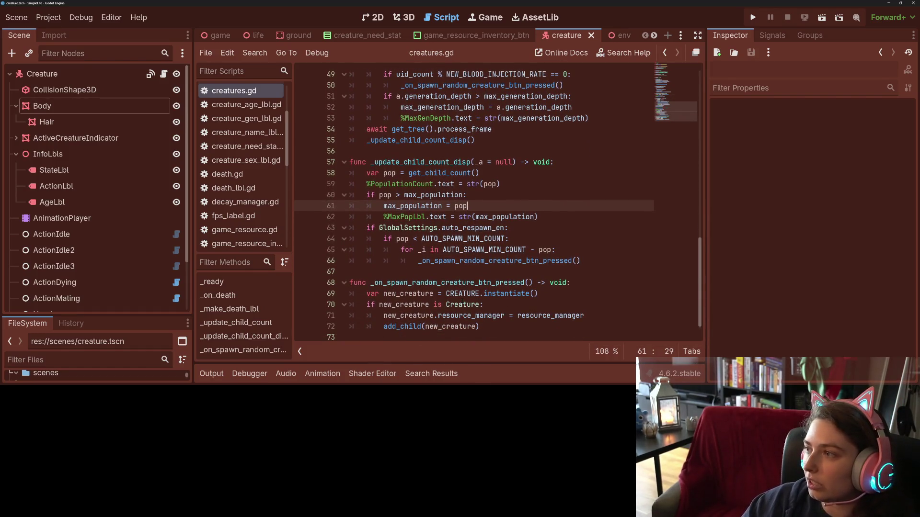
click(468, 270)
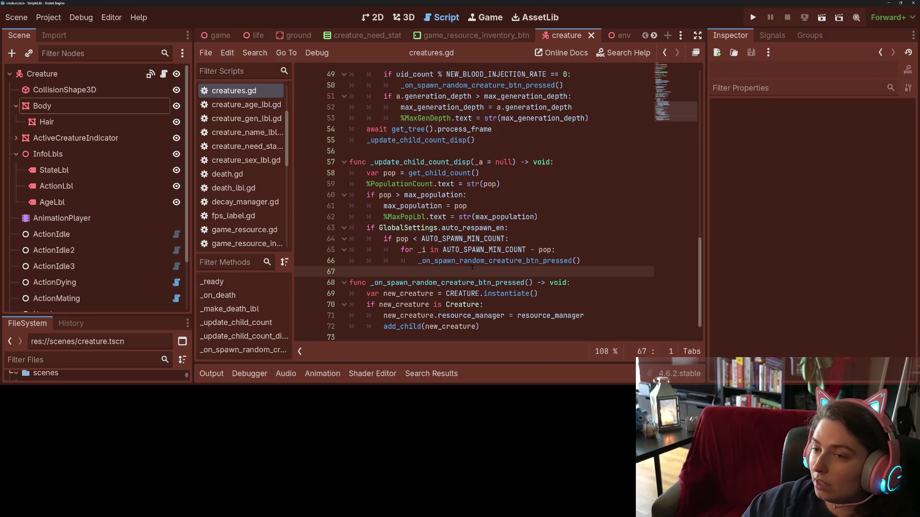
click(604, 263)
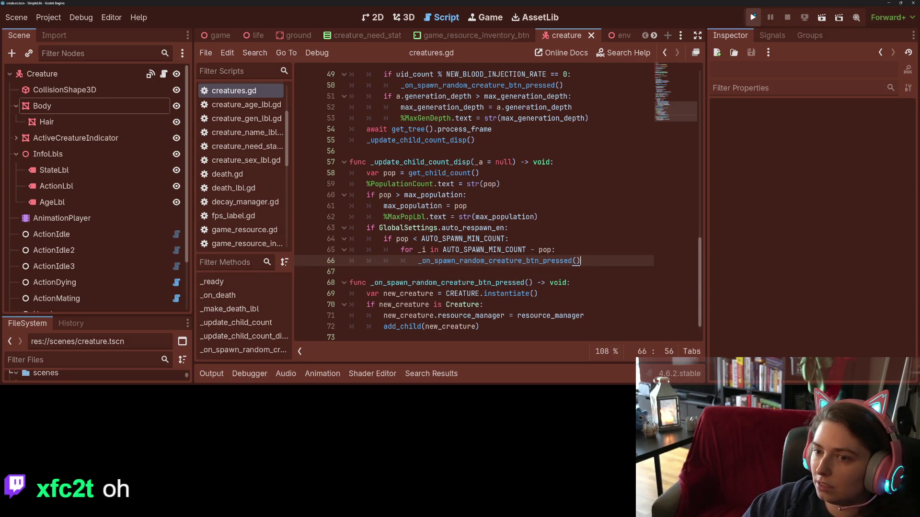
click(751, 17)
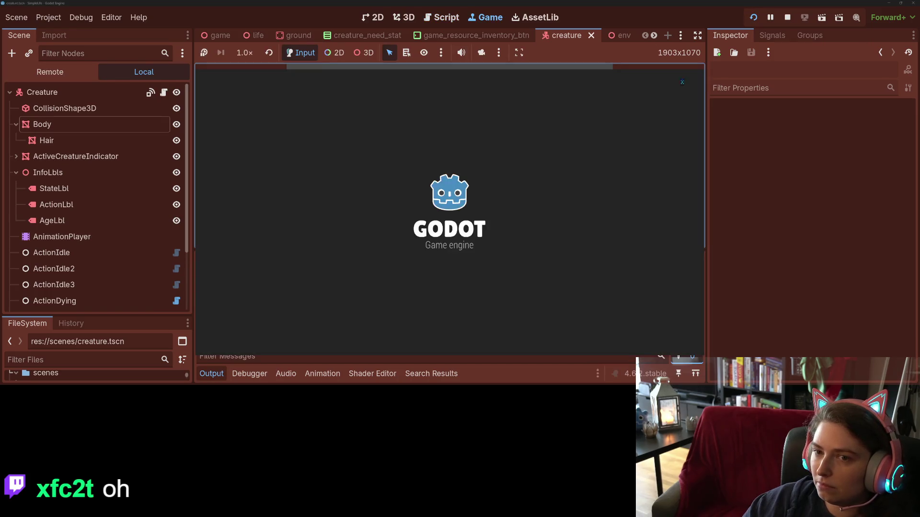
click(211, 374)
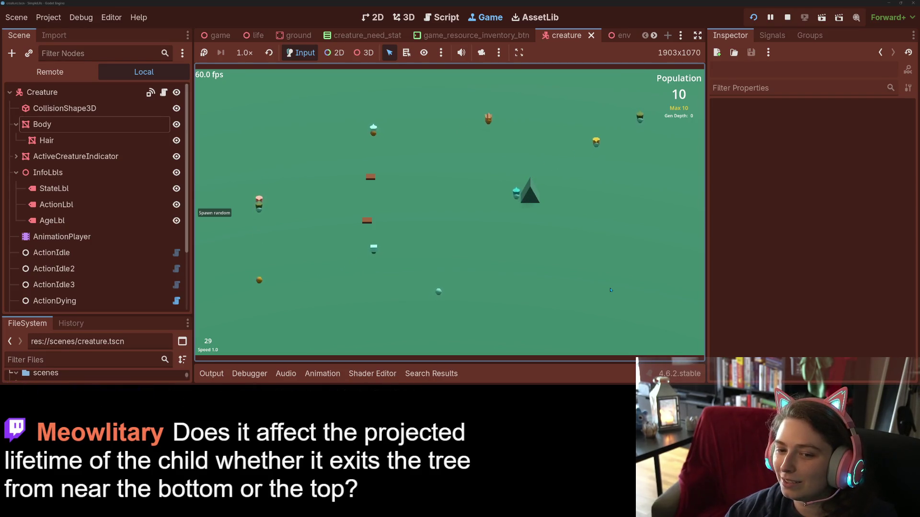
key(4)
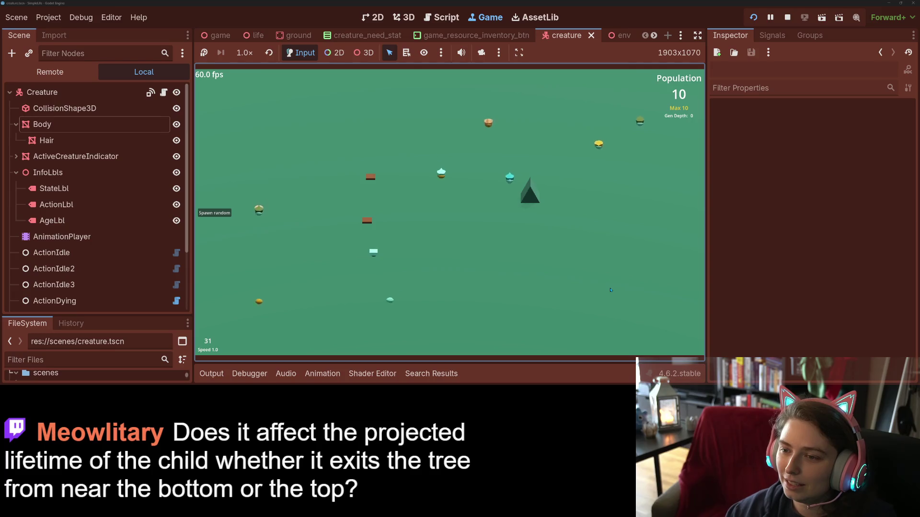
key(1)
key(4)
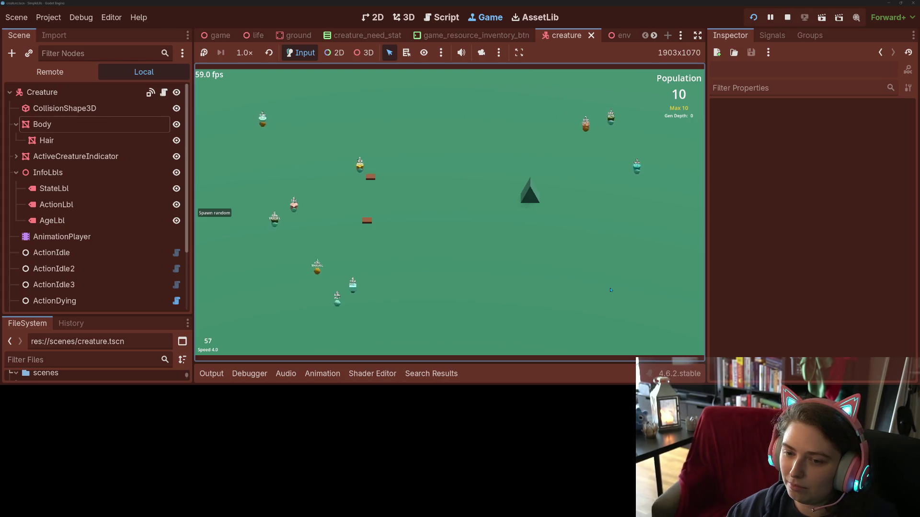
key(1)
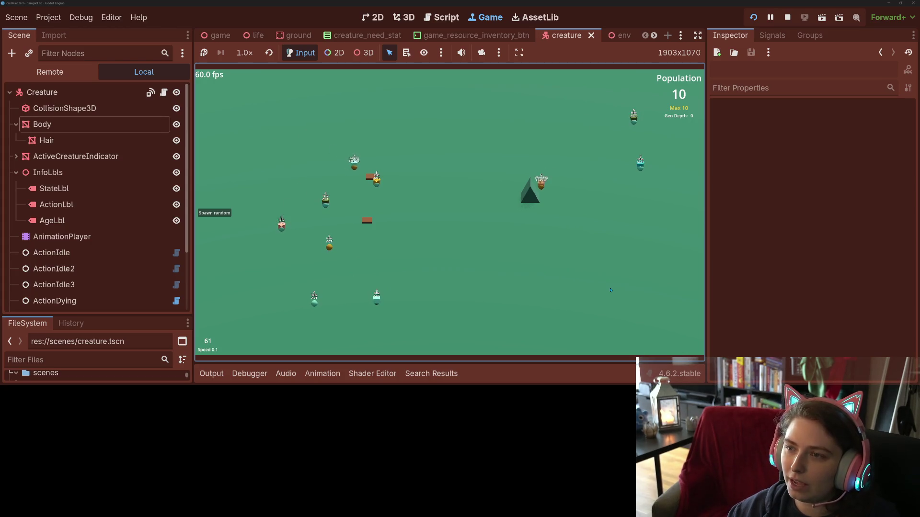
key(F8)
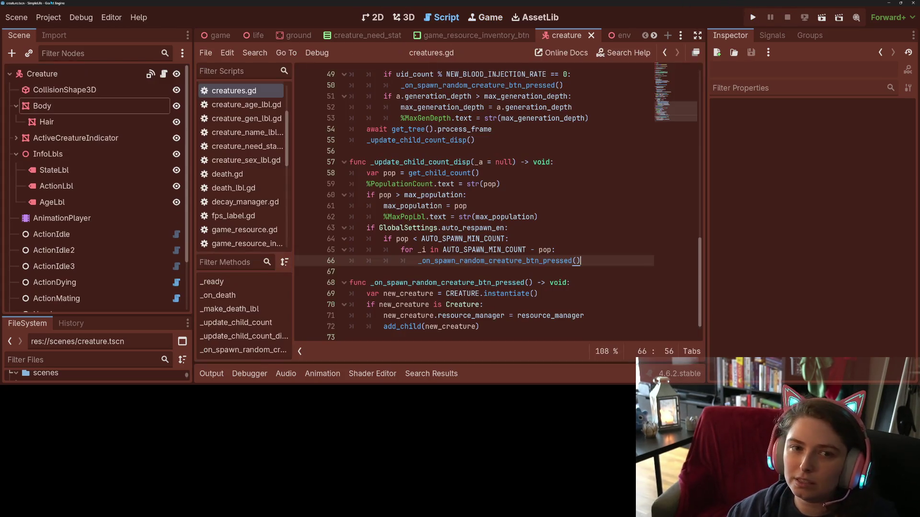
Step: Show the life scene in the 2D editing view
click(48, 17)
click(48, 17)
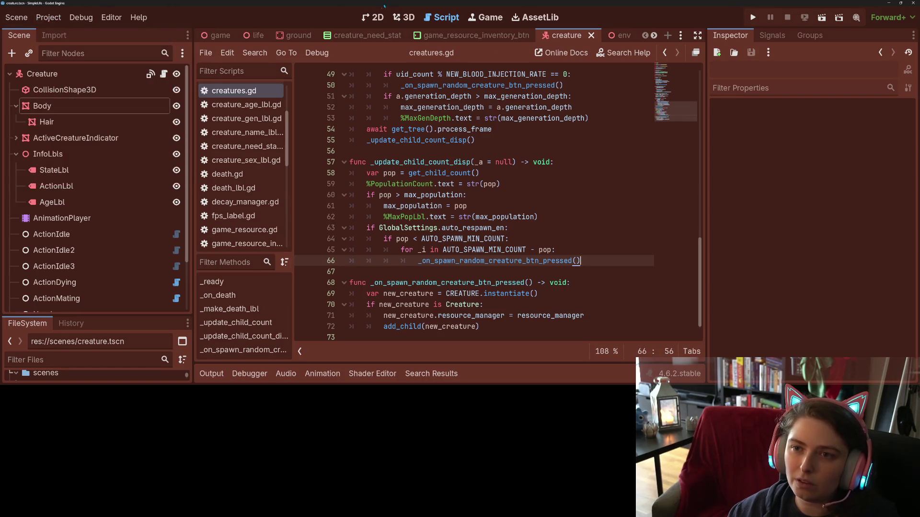
click(373, 17)
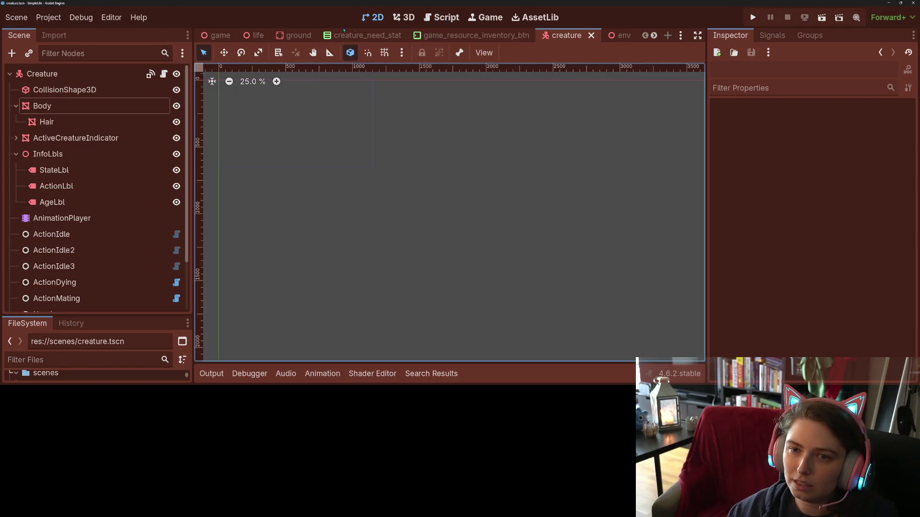
click(257, 35)
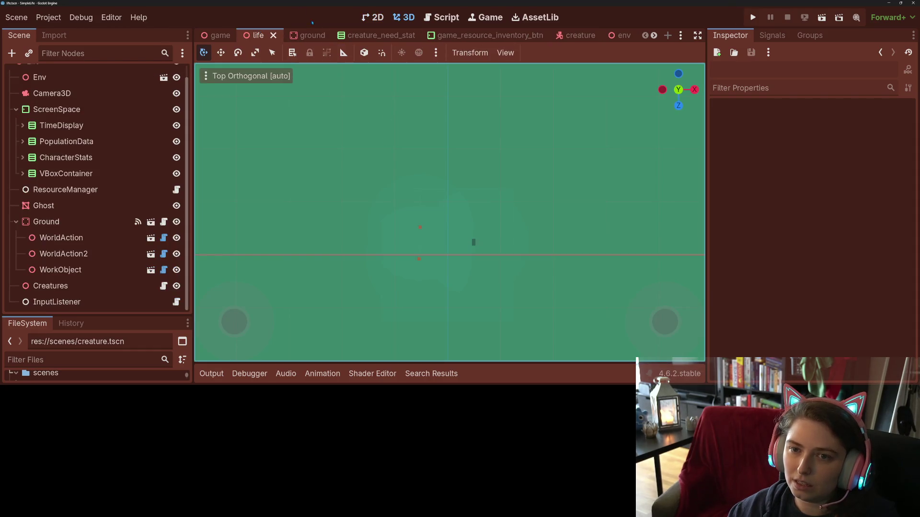
click(373, 16)
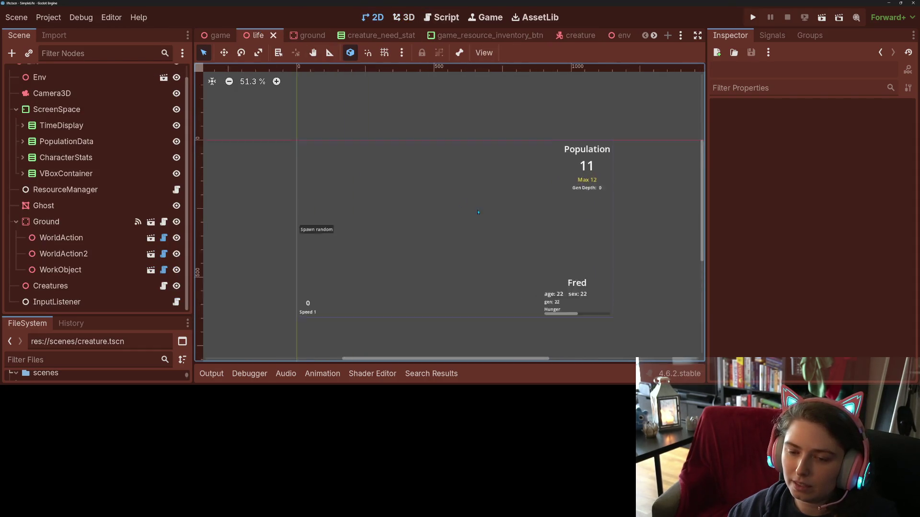
scroll(478, 212, up, 1)
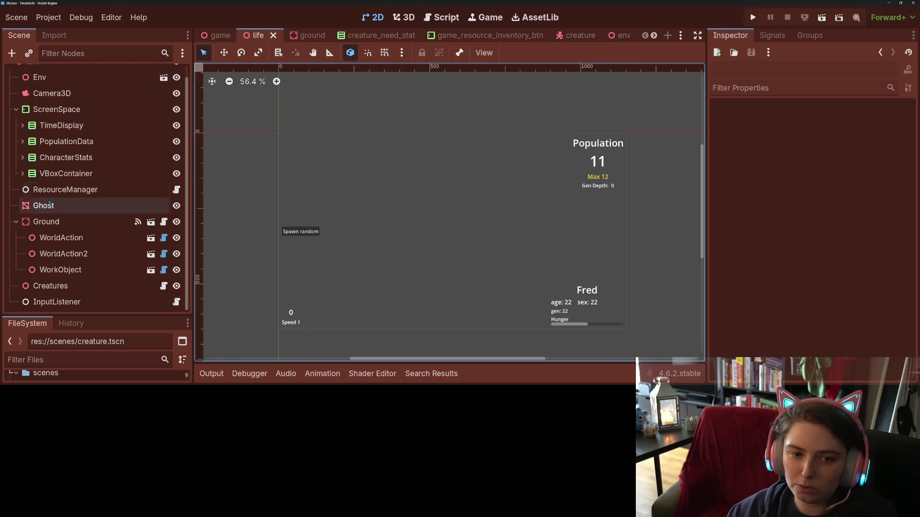
scroll(53, 191, up, 1)
Step: Rename the life scene's VBoxContainer node to Controls
click(53, 186)
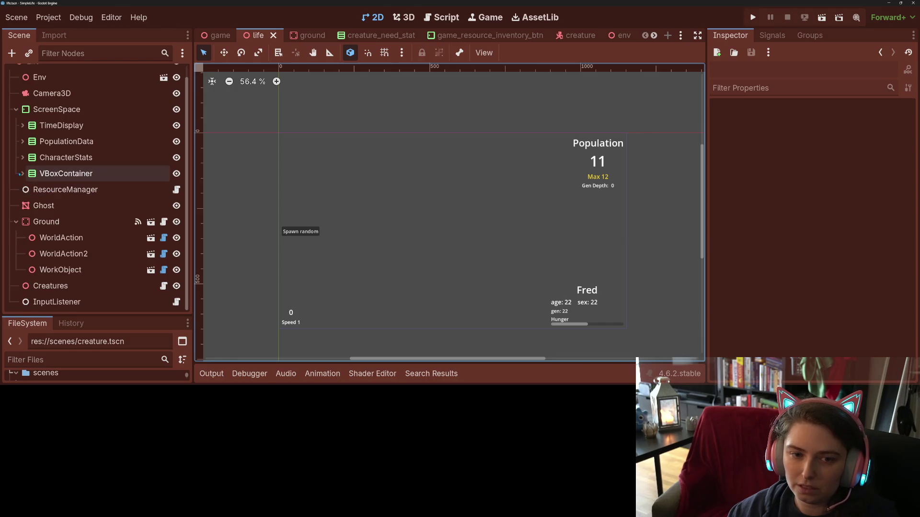
click(22, 187)
click(66, 172)
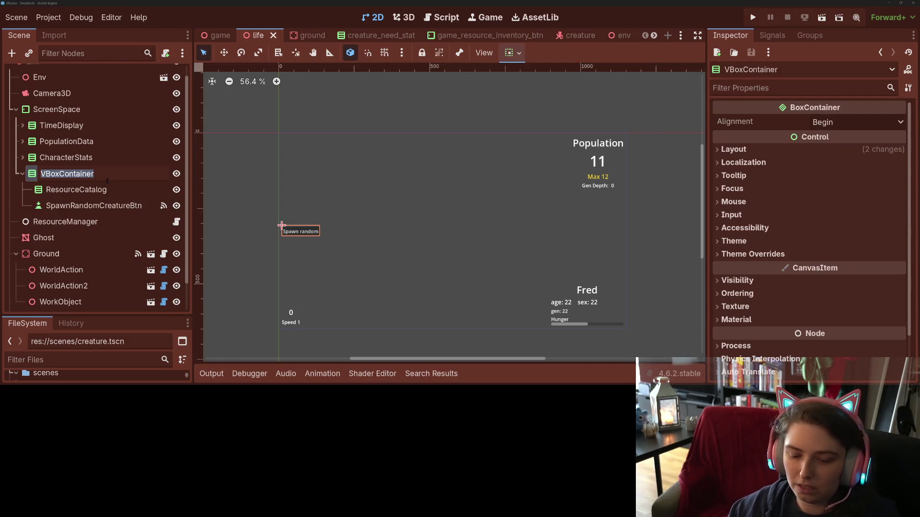
key(F2)
text(Control)
key(Return)
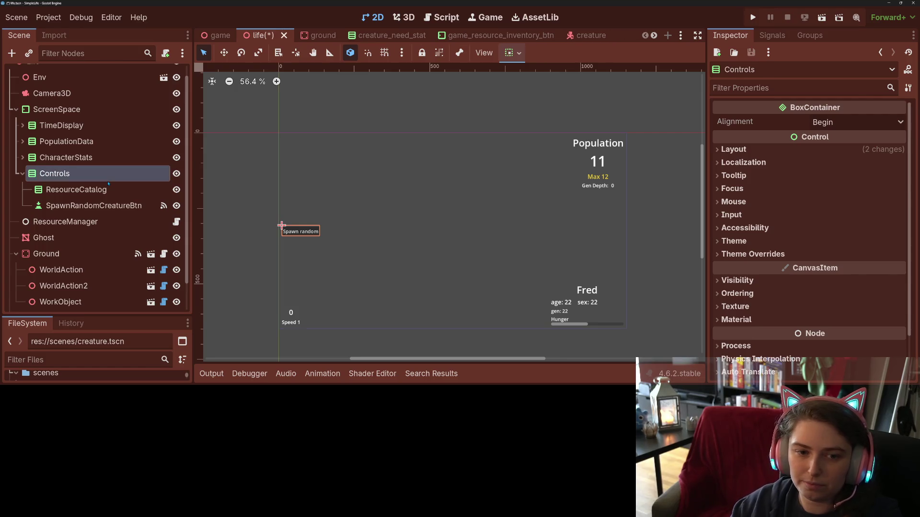
Step: Start adding a child node under Controls, clearing the mistyped search text
right_click(107, 176)
click(160, 79)
text(sp)
key(BackSpace)
key(BackSpace)
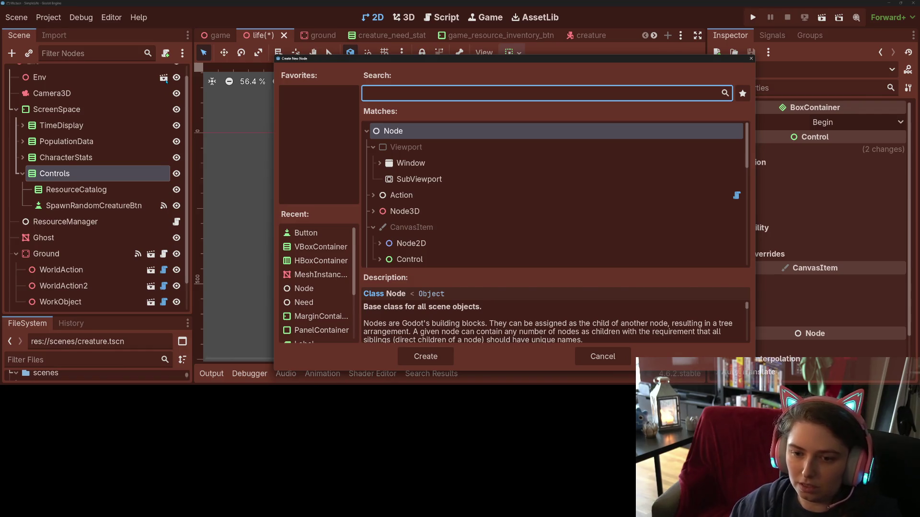
text(sw)
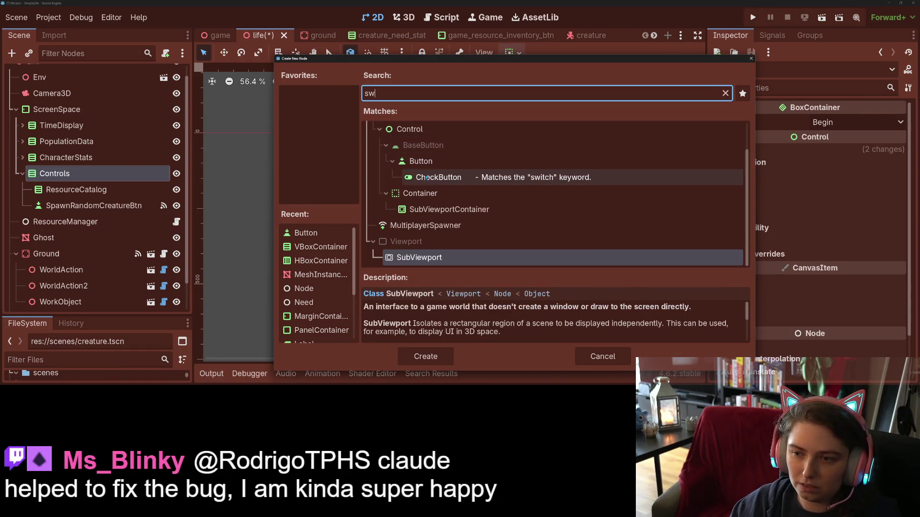
Step: Create a CheckButton under Controls and begin renaming it
click(439, 177)
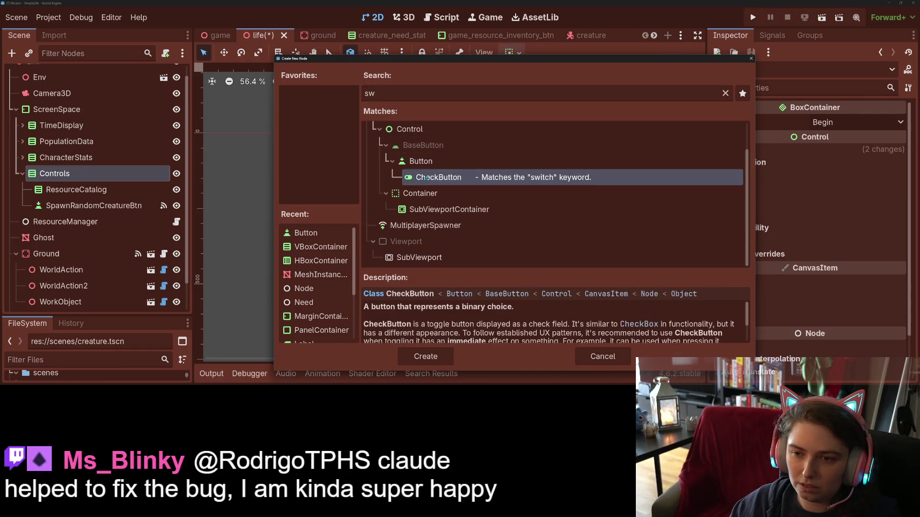
click(425, 357)
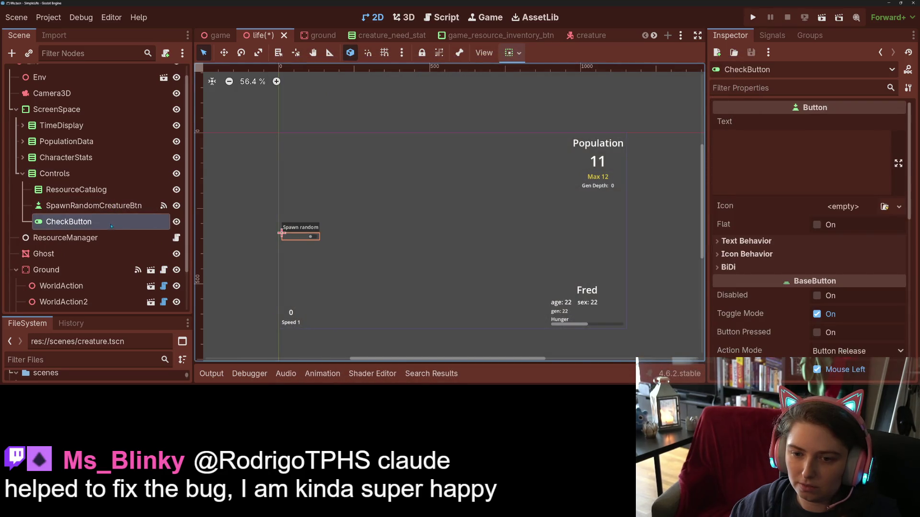
right_click(112, 227)
click(101, 225)
right_click(92, 224)
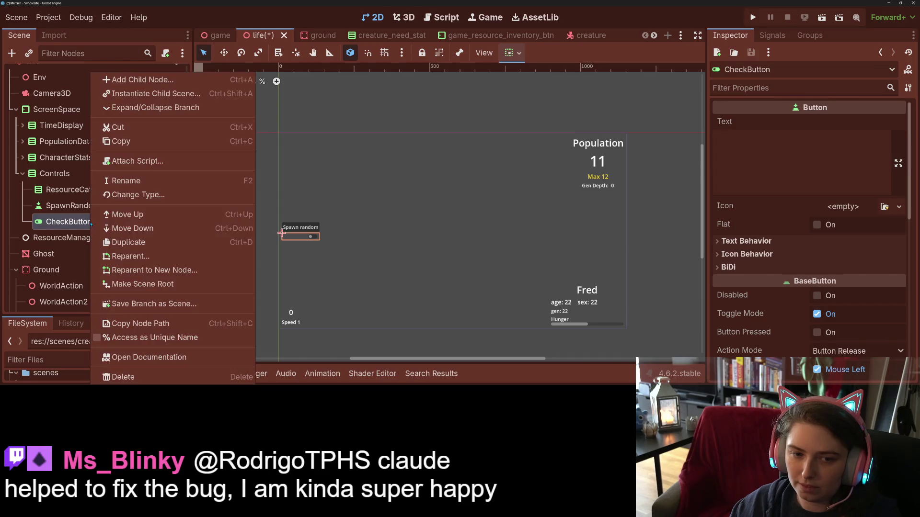
click(142, 182)
text(En)
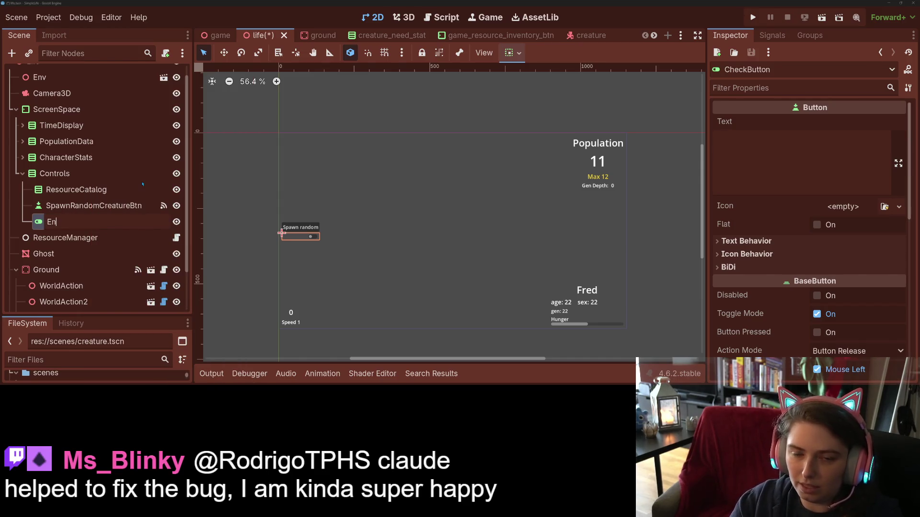
Step: Name the CheckButton AutoSpawnerBtn and start editing its label text
key(BackSpace)
text(Auto)
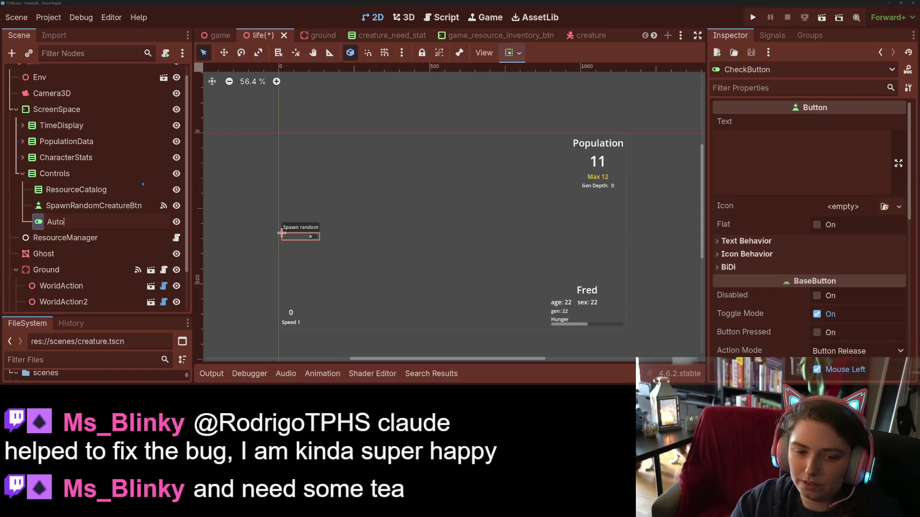
text(SpawnerBtn)
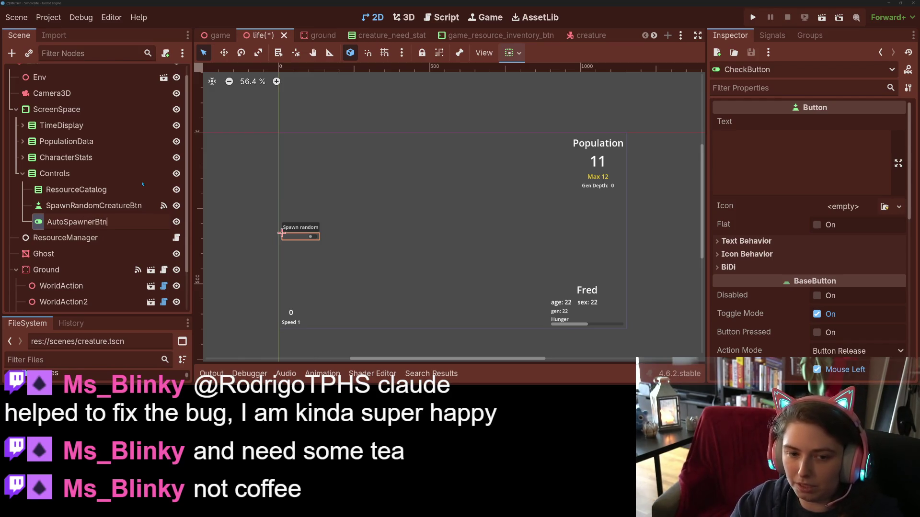
key(Return)
click(804, 147)
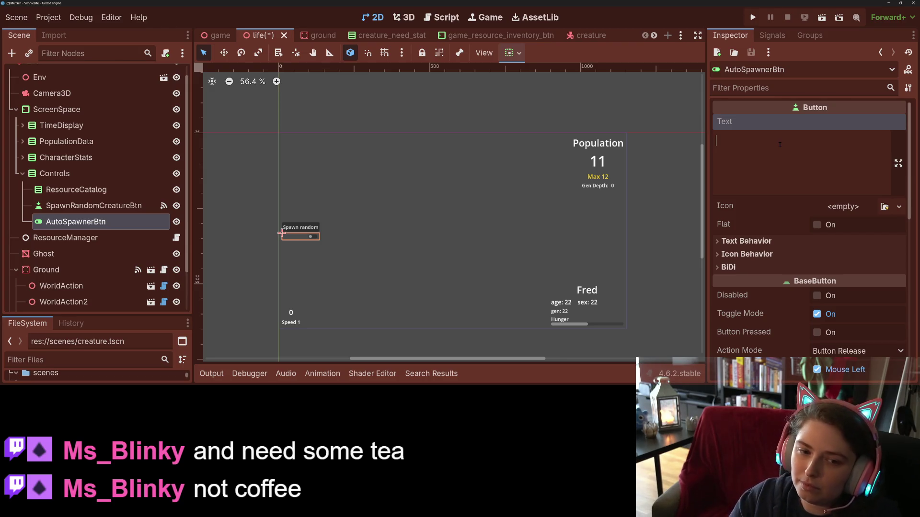
text(Aut)
text(pawn)
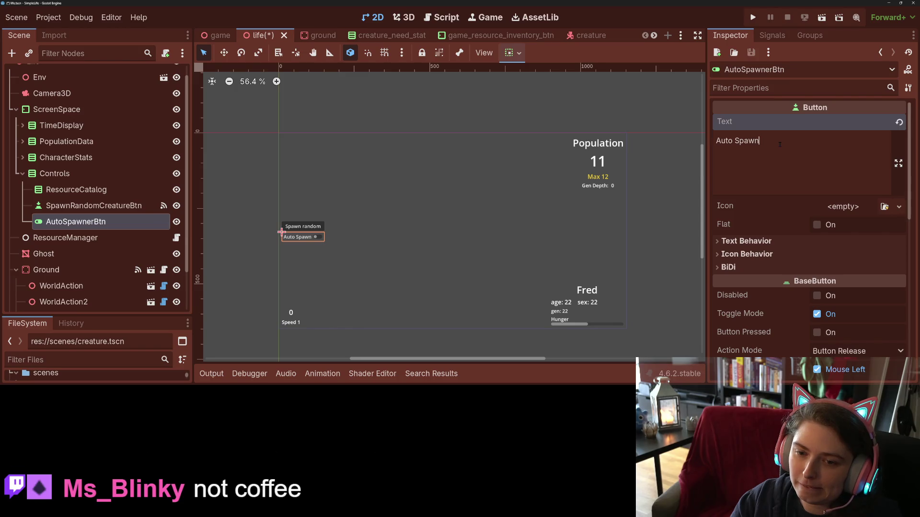
Step: Save the scene with the Auto Spawn label and show AutoSpawnerBtn's signals
key(ctrl+s)
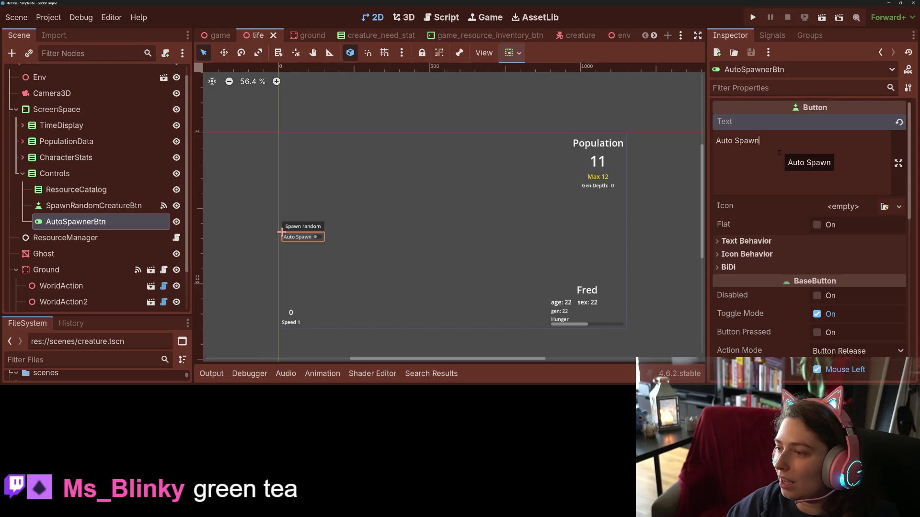
scroll(104, 201, down, 3)
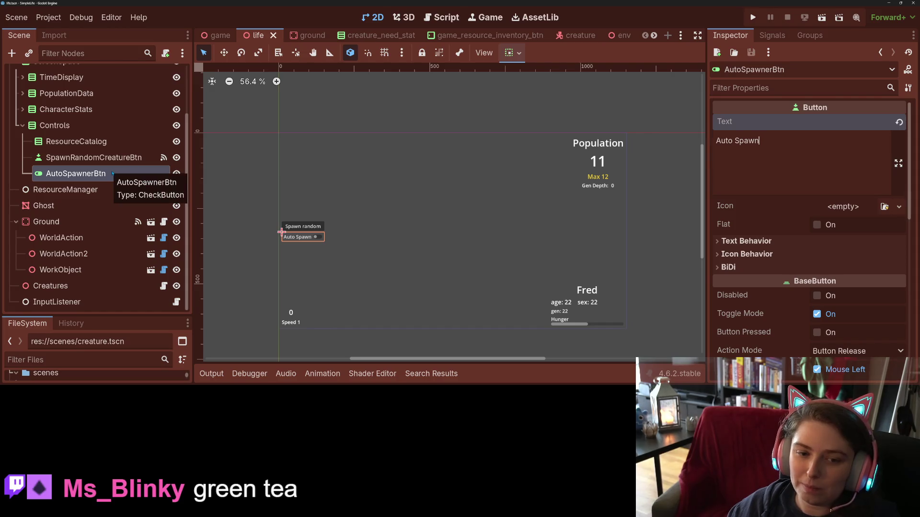
click(772, 35)
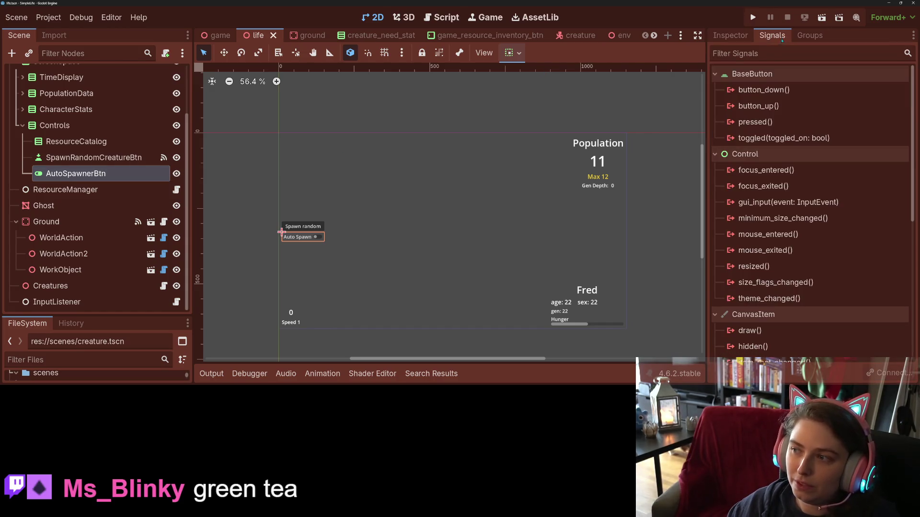
Step: Connect AutoSpawnerBtn's pressed signal to the Creatures node
right_click(752, 121)
click(796, 126)
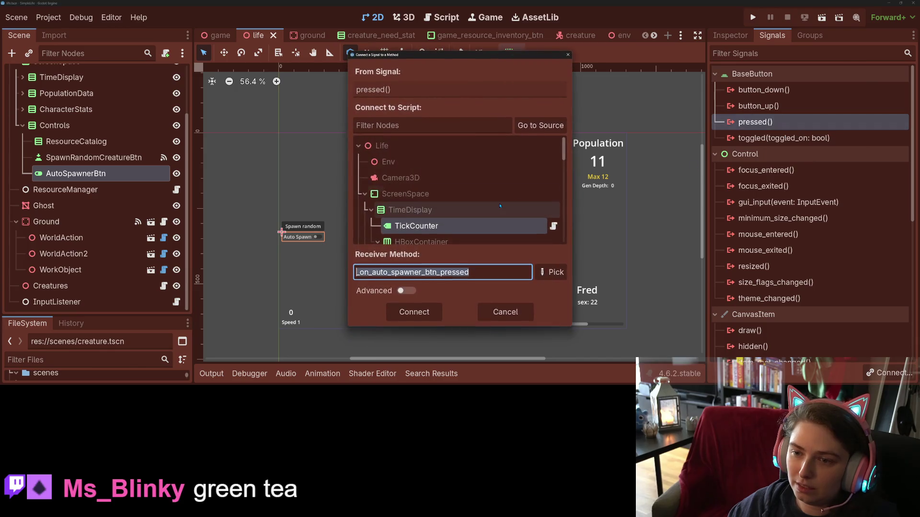
scroll(477, 212, down, 3)
scroll(476, 212, down, 2)
scroll(476, 213, down, 3)
scroll(467, 213, down, 3)
scroll(463, 213, down, 2)
scroll(463, 215, down, 2)
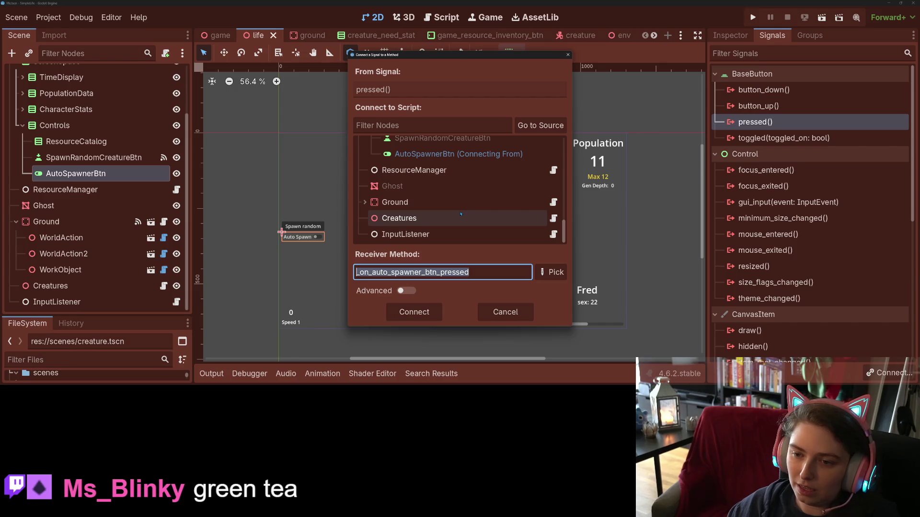
click(460, 218)
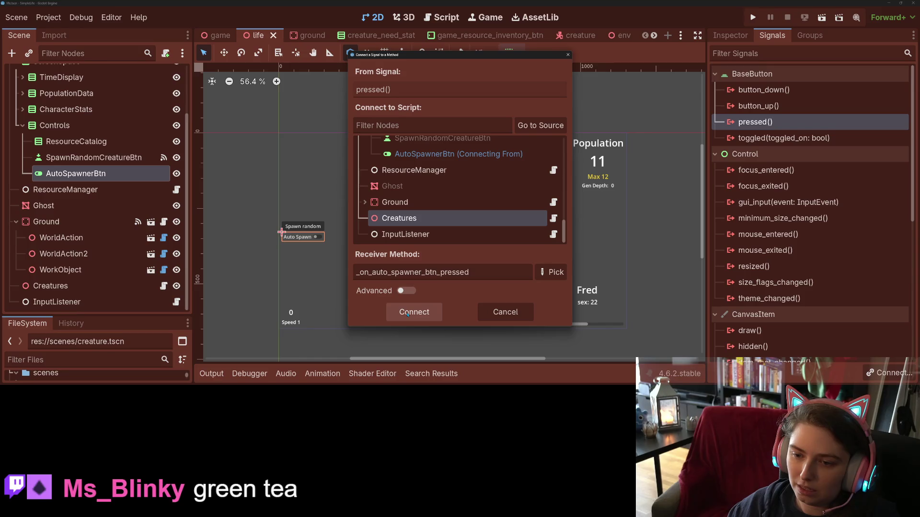
click(408, 314)
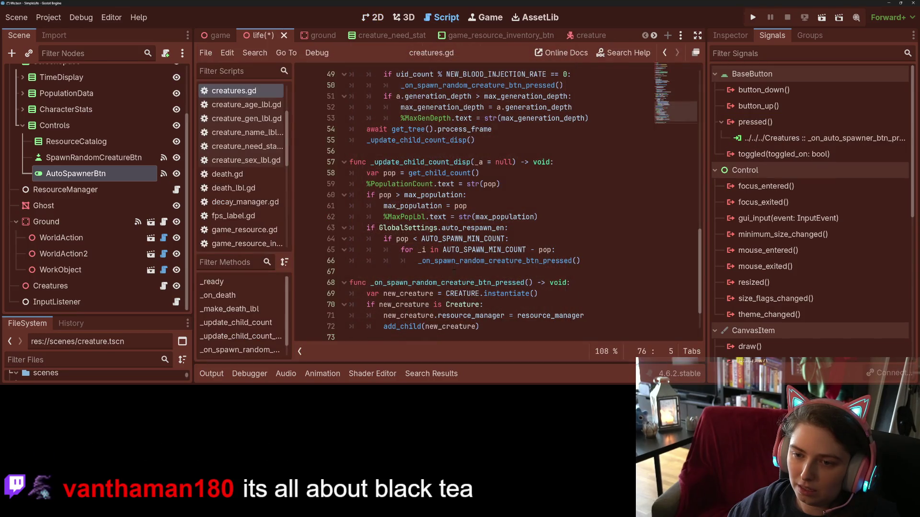
Step: Undo the generated pressed handler in creatures.gd after checking the auto_respawn_en line
drag(366, 320, 509, 320)
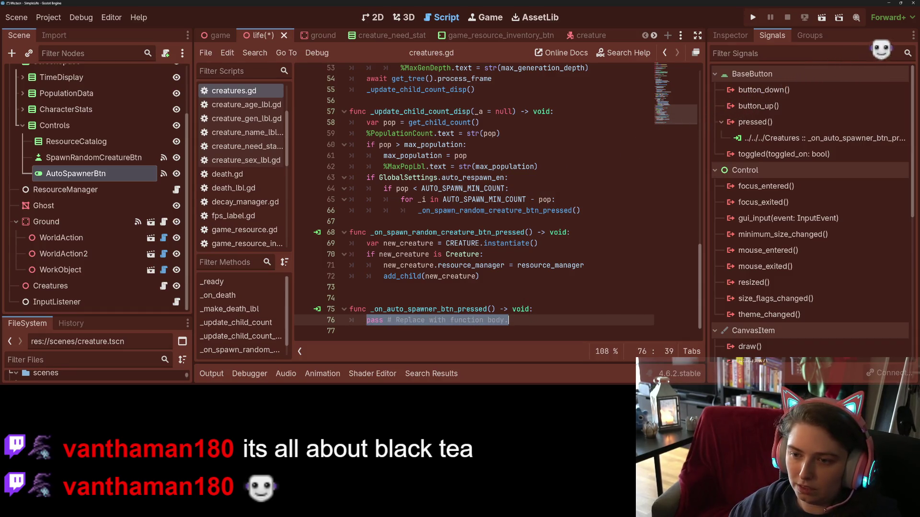
drag(379, 177, 505, 178)
key(ctrl+c)
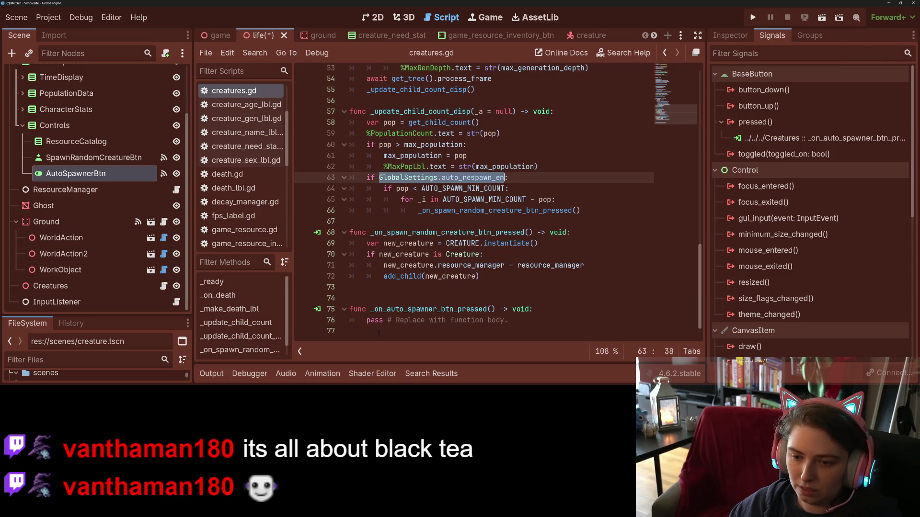
key(ctrl+z)
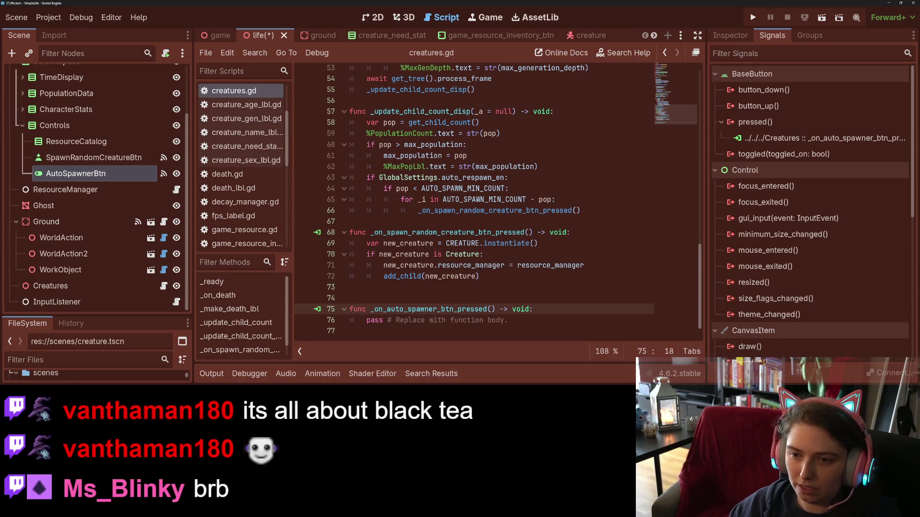
key(ctrl+z)
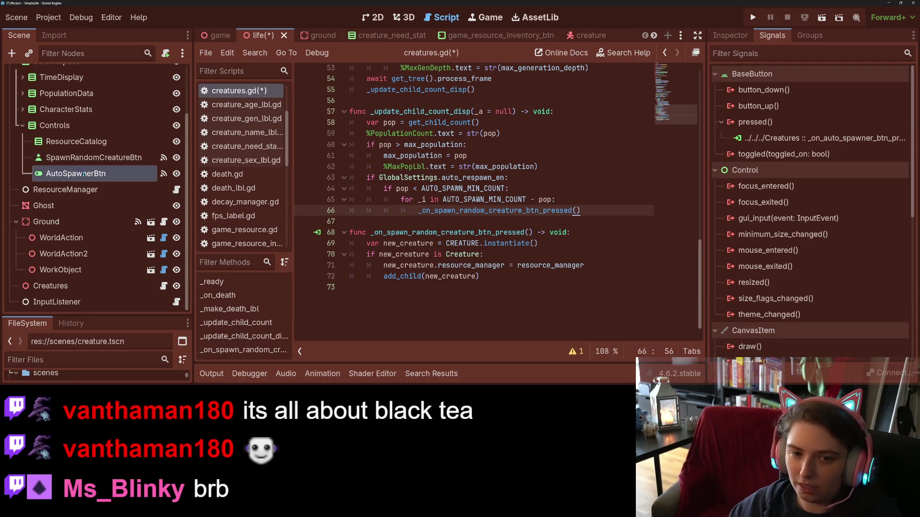
right_click(789, 139)
Step: Disconnect pressed, connect toggled to Creatures, then undo its handler and disconnect it again
click(818, 174)
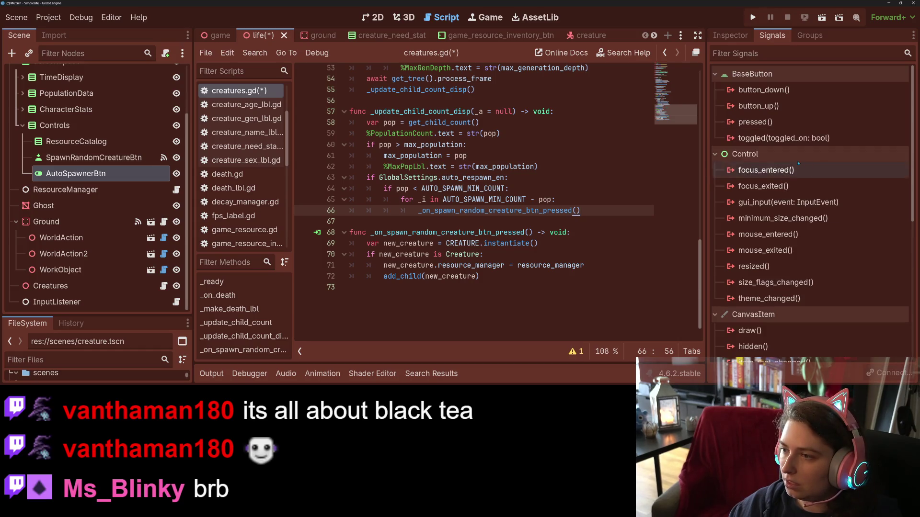
right_click(776, 142)
click(803, 151)
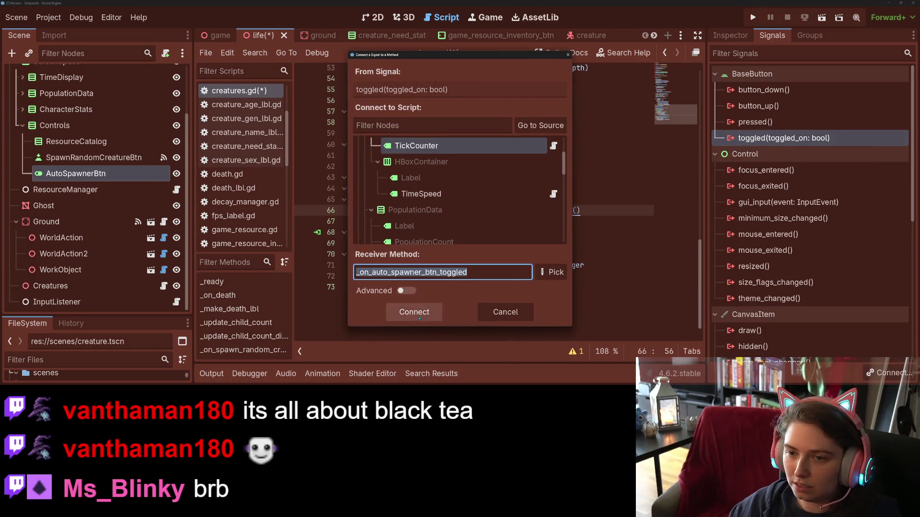
scroll(421, 216, down, 5)
scroll(415, 221, down, 3)
click(399, 218)
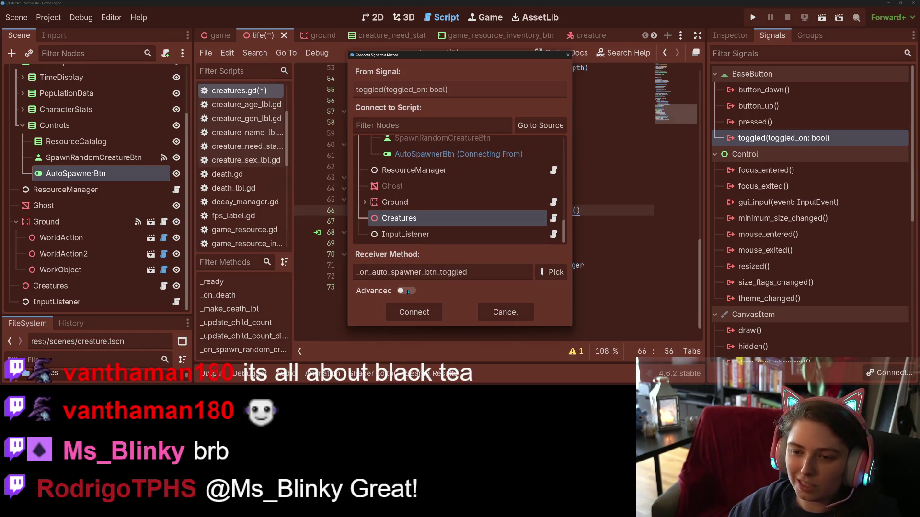
click(415, 312)
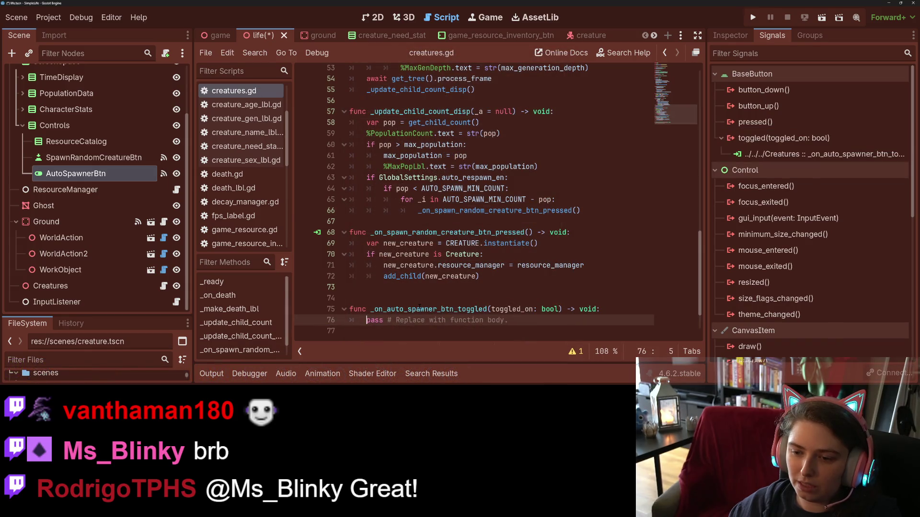
key(ctrl+z)
right_click(818, 154)
click(848, 191)
Step: Start connecting toggled again, choosing InputListener as the receiver
right_click(763, 138)
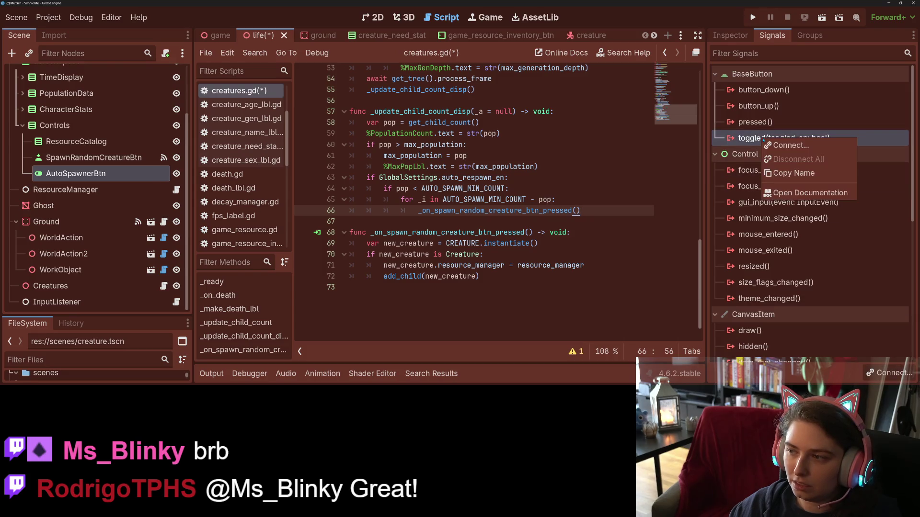
click(791, 146)
scroll(431, 201, down, 3)
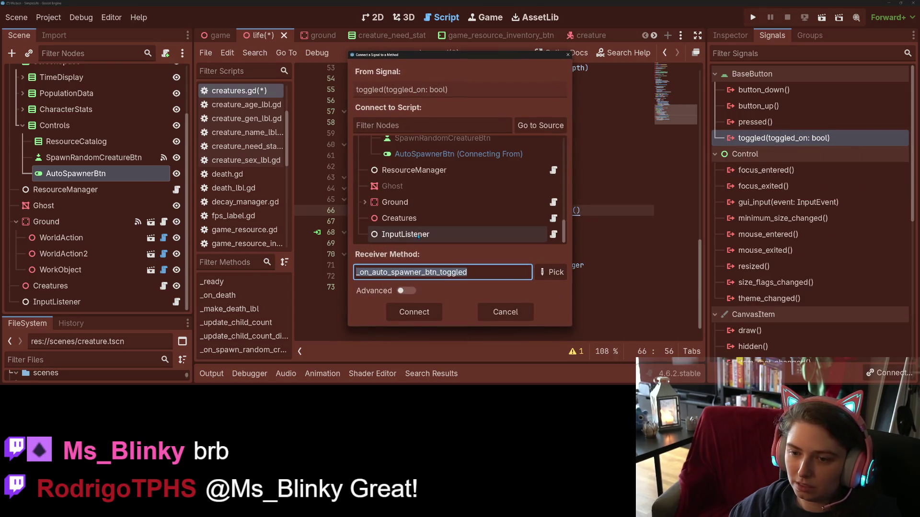
click(419, 235)
Step: Make InputListener's toggled handler set GlobalSettings.auto_respawn_en = toggled_on, save and run
click(414, 312)
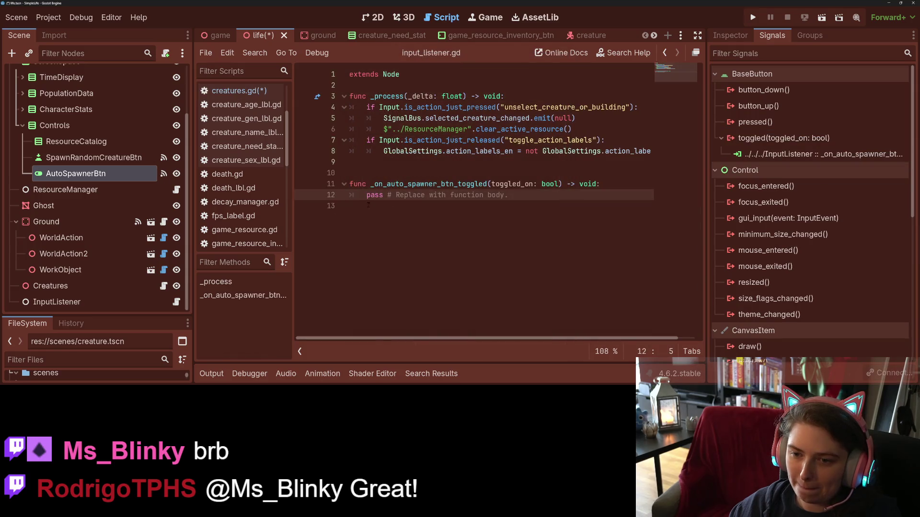
drag(366, 195, 512, 195)
key(ctrl+v)
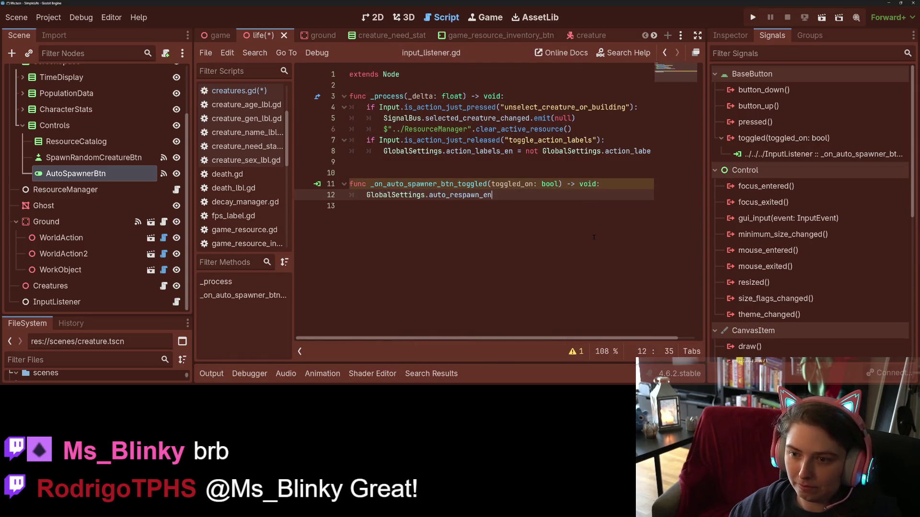
text( = tog)
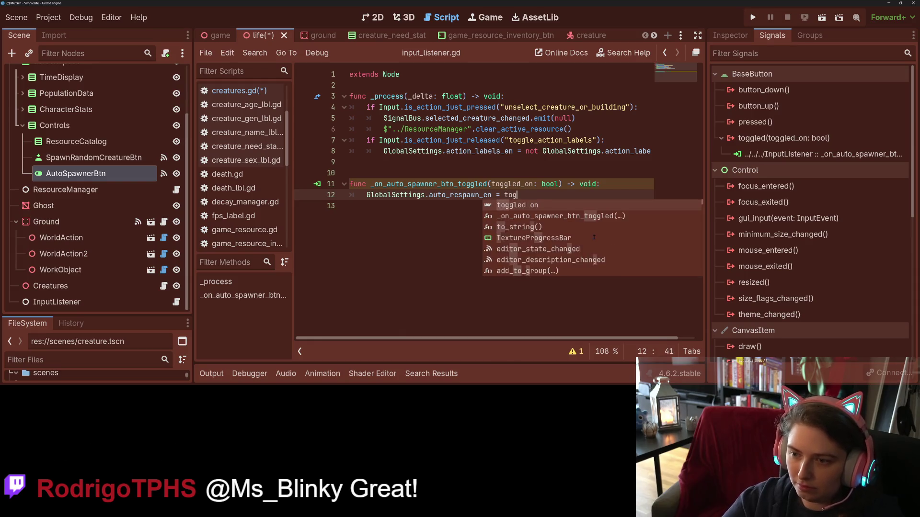
key(Return)
key(ctrl+s)
key(Up)
key(Up)
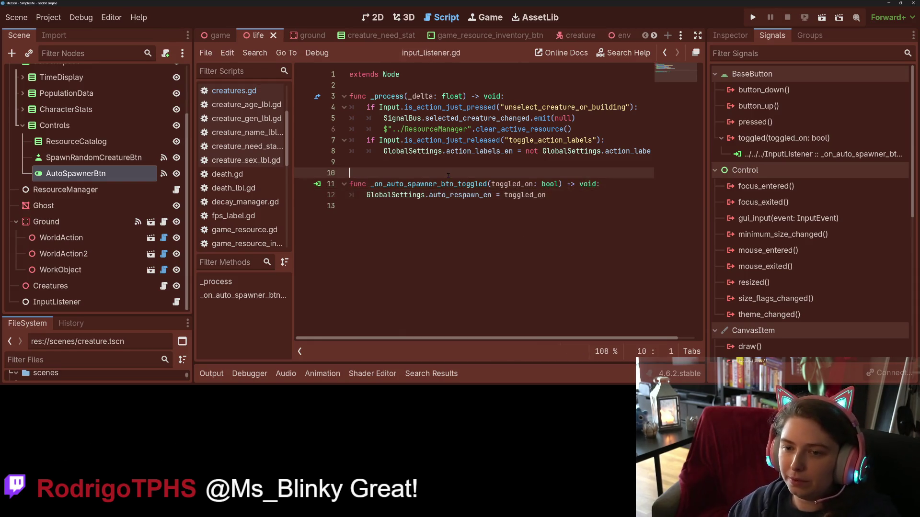
key(BackSpace)
key(ctrl+s)
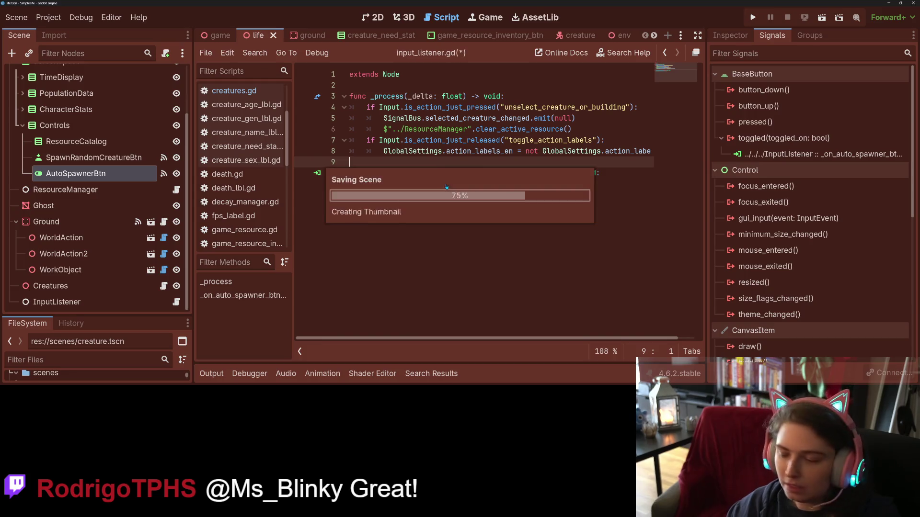
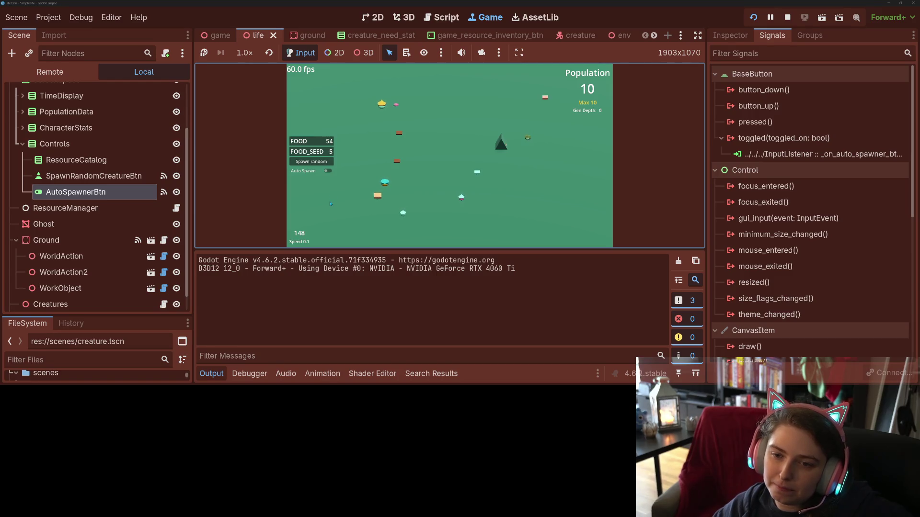
Step: Stop the running game, hide the Output panel and collapse the Controls and Ground nodes
click(787, 17)
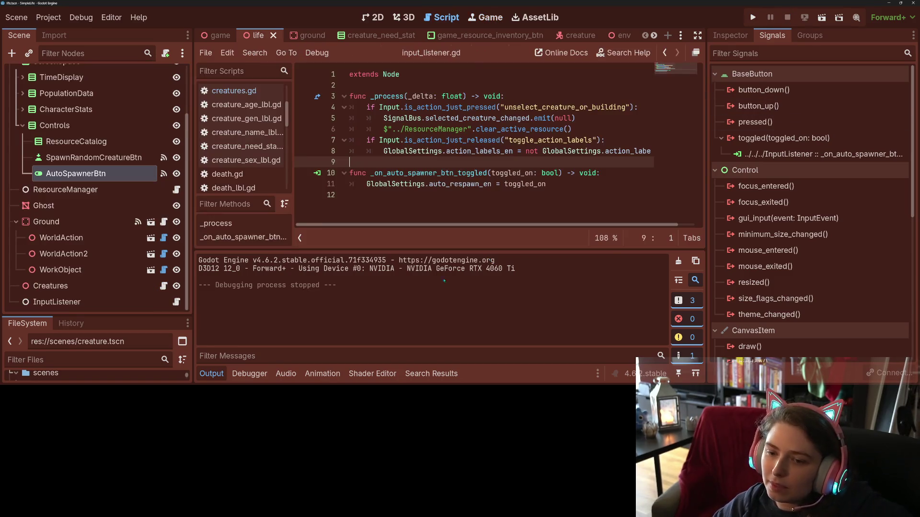
click(212, 373)
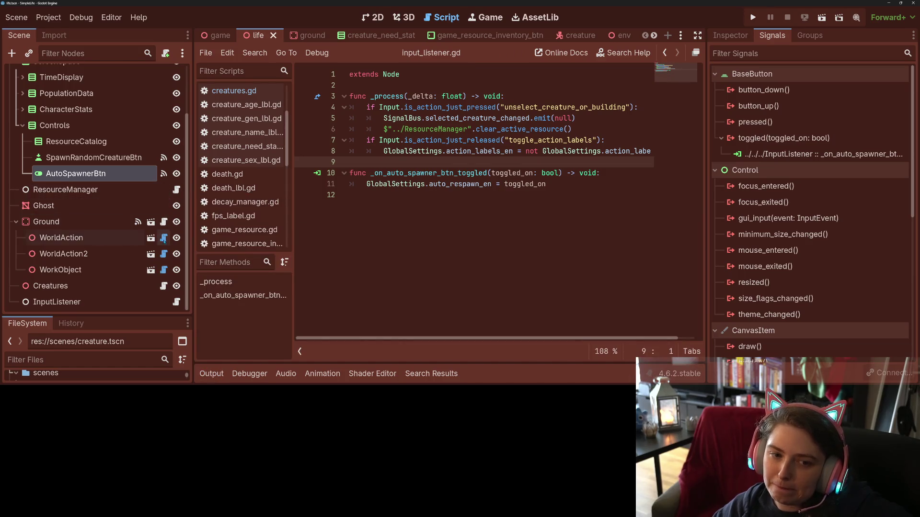
scroll(106, 187, up, 3)
click(22, 186)
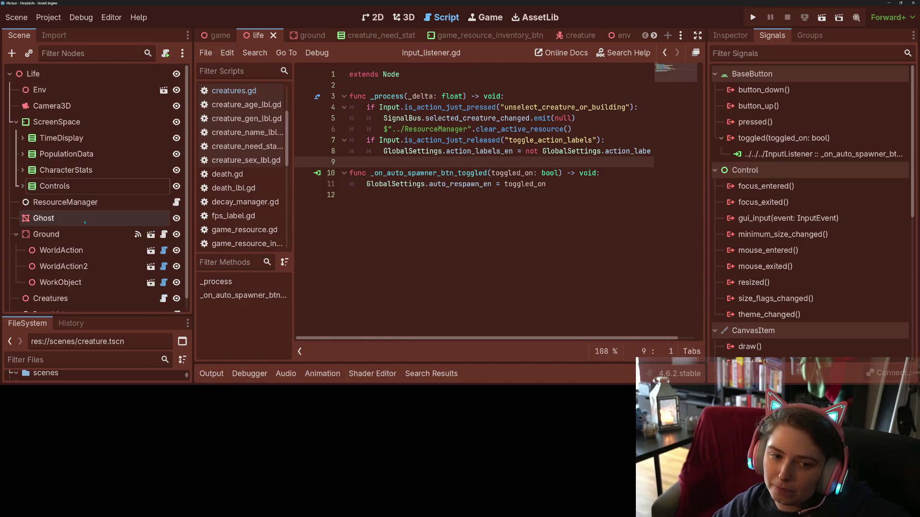
click(17, 234)
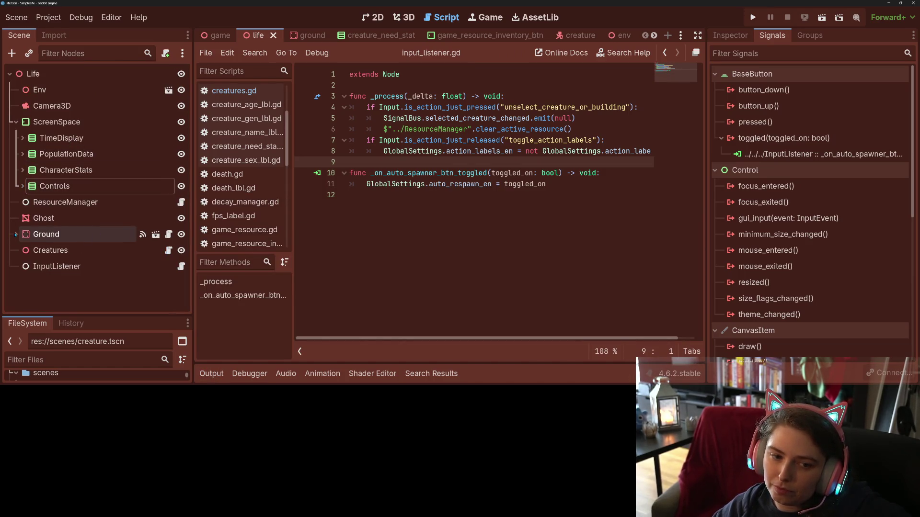
Step: Open creatures.gd from the Creatures node and start a new line after line 62
click(168, 250)
scroll(474, 216, down, 5)
scroll(463, 321, up, 1)
click(437, 243)
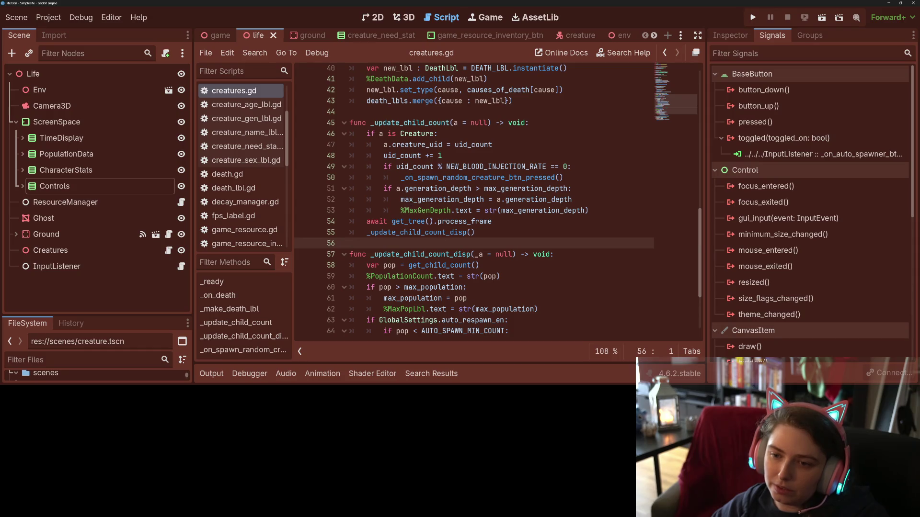
scroll(464, 216, up, 1)
scroll(463, 215, down, 4)
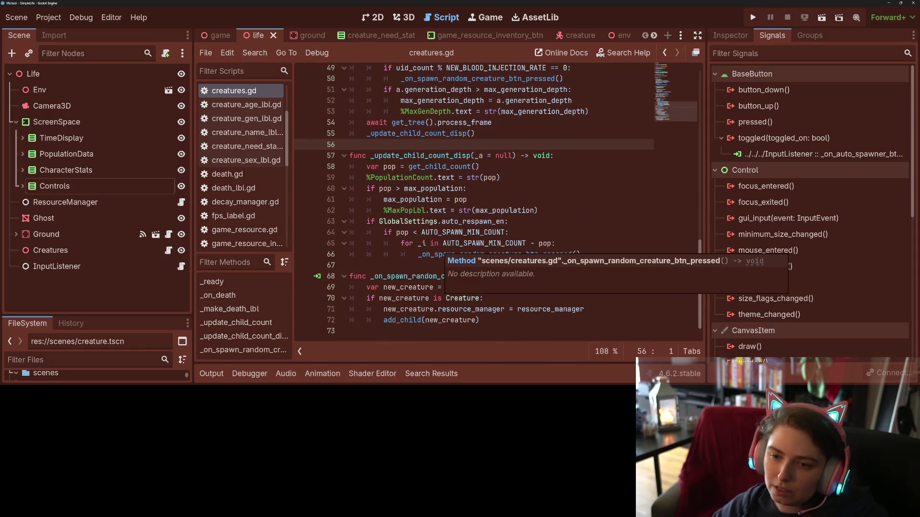
click(428, 210)
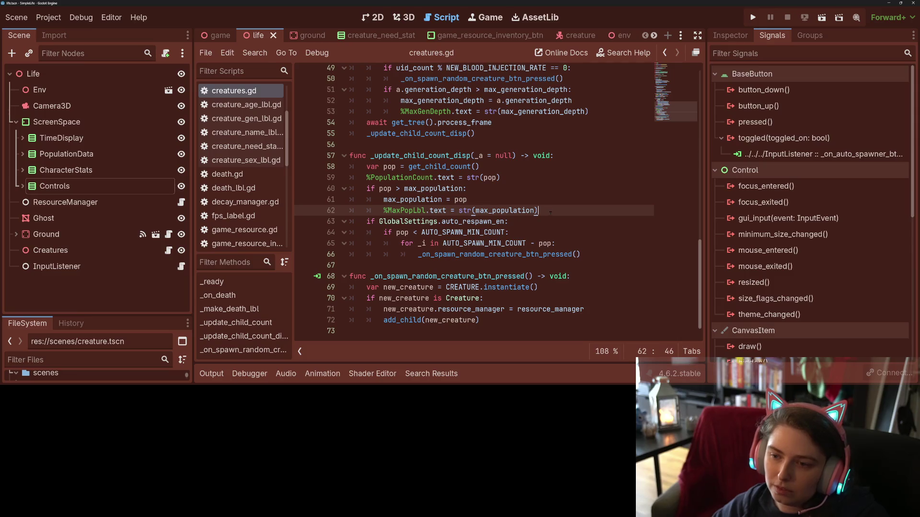
key(Return)
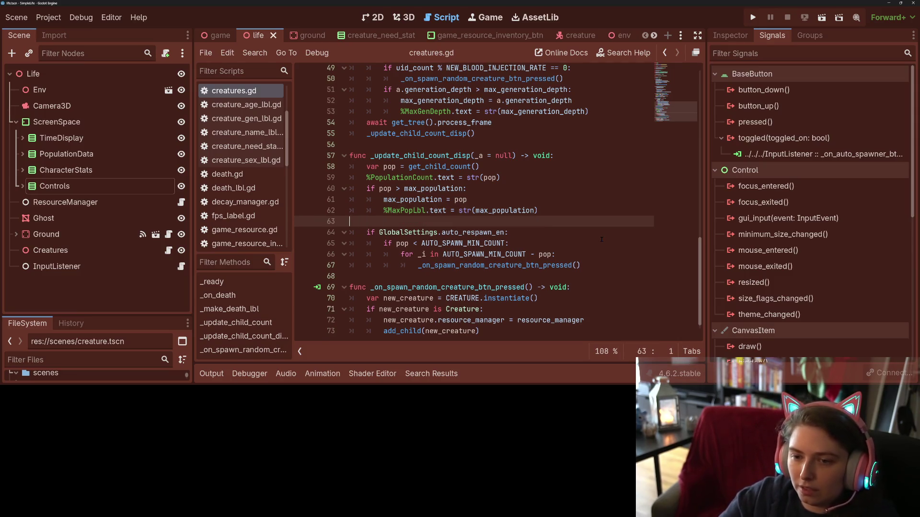
text(func _)
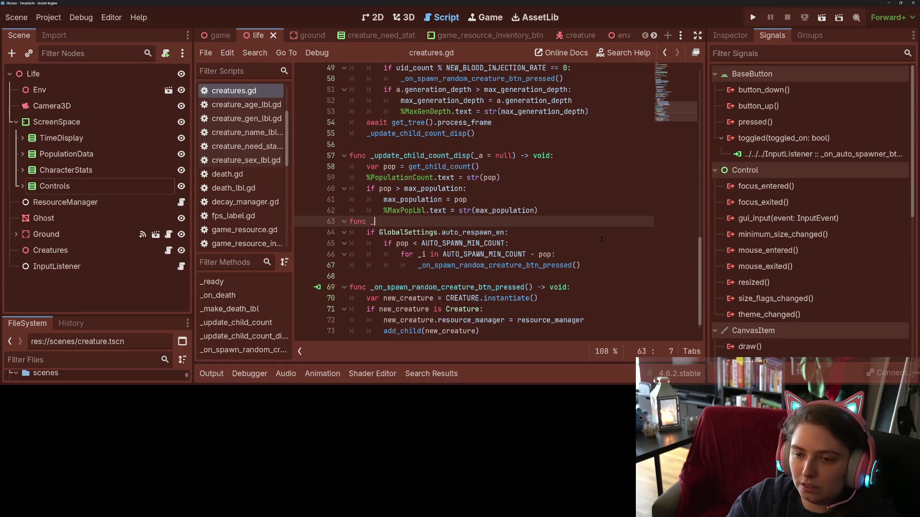
text(handle)
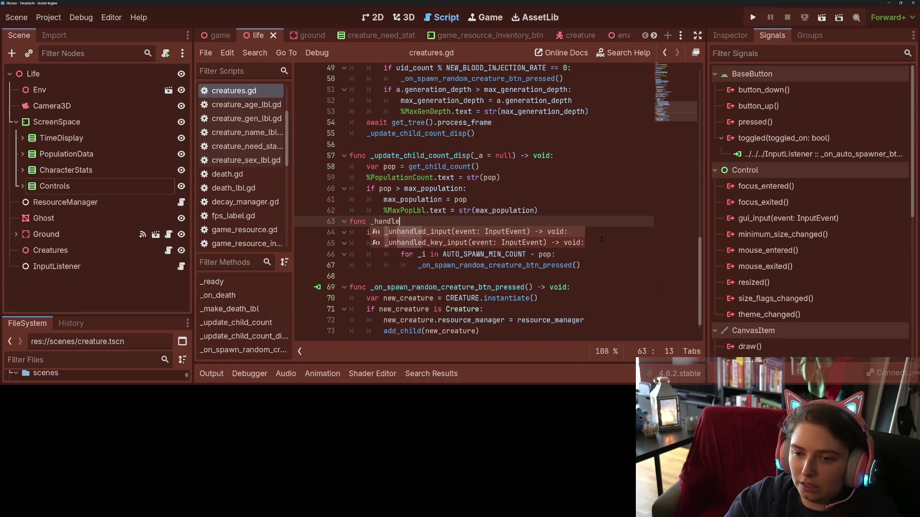
text(_auto_spawn_enable)
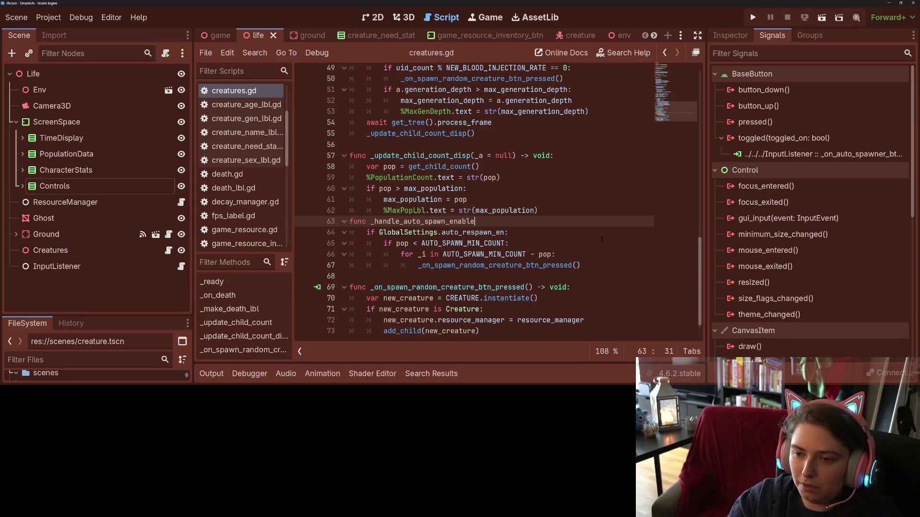
text(d() ->)
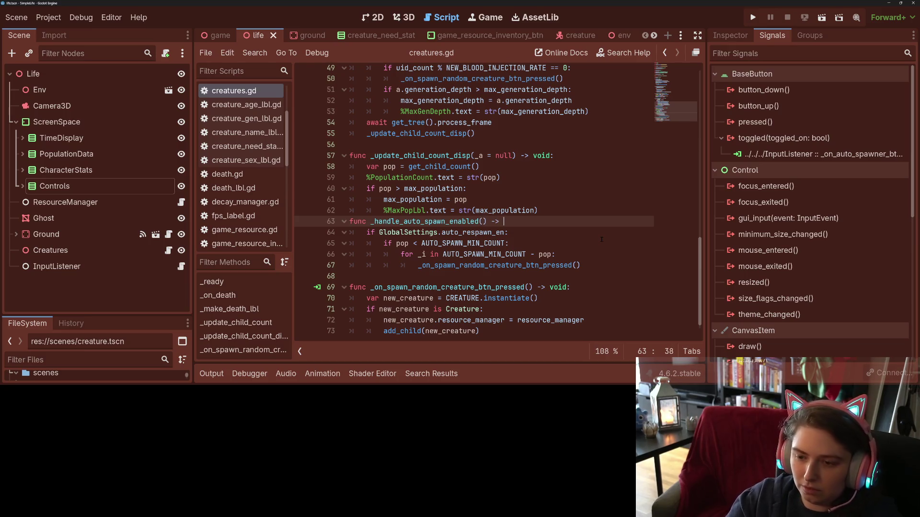
text(:)
Step: Add the _handle_auto_spawn() header above the respawn check, dropping _enabled from its name
key(Return)
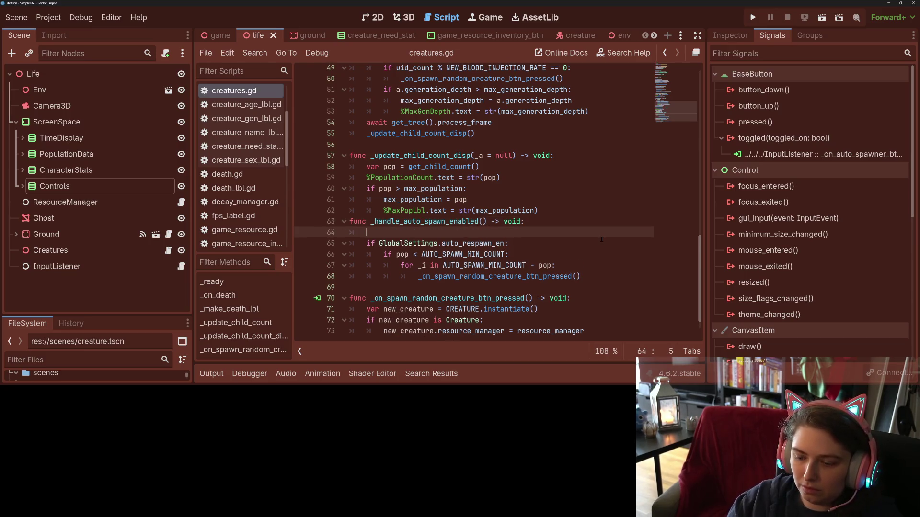
key(ctrl+z)
key(Home)
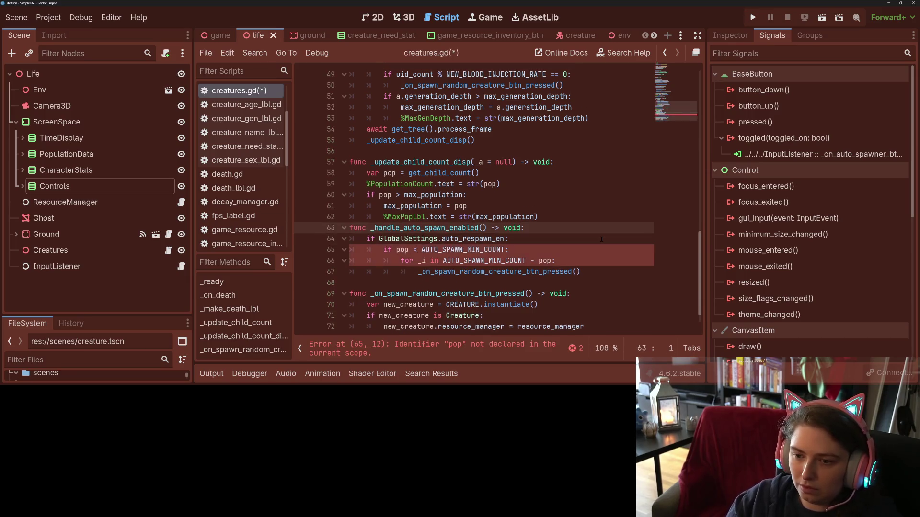
key(Return)
click(478, 239)
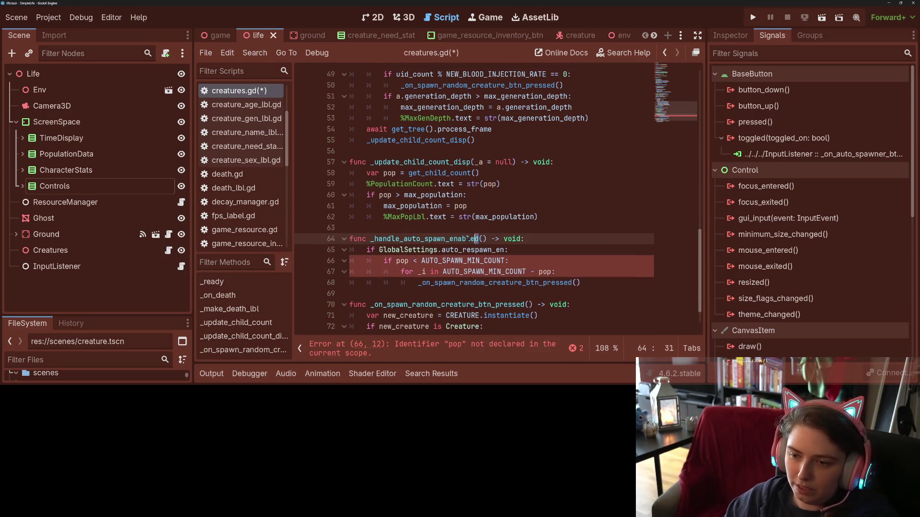
key(BackSpace)
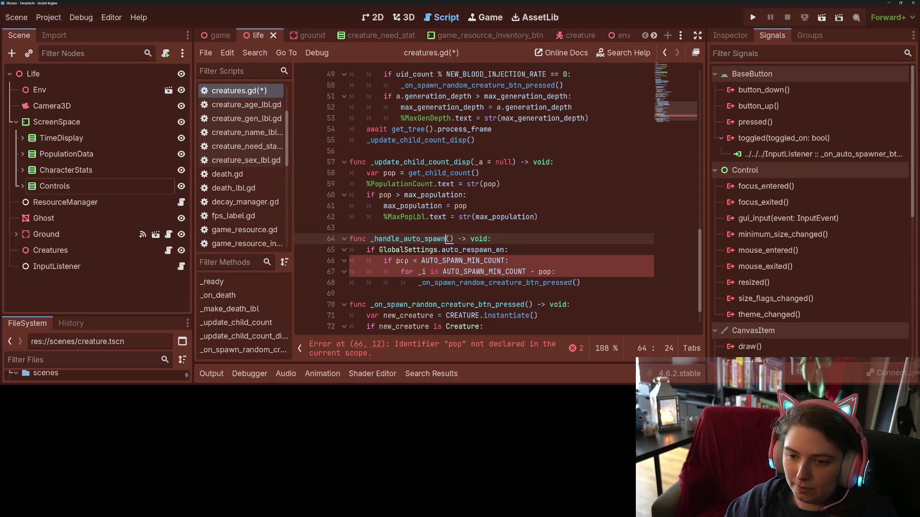
Step: Copy var pop = get_child_count() into _handle_auto_spawn and save the script
double_click(403, 260)
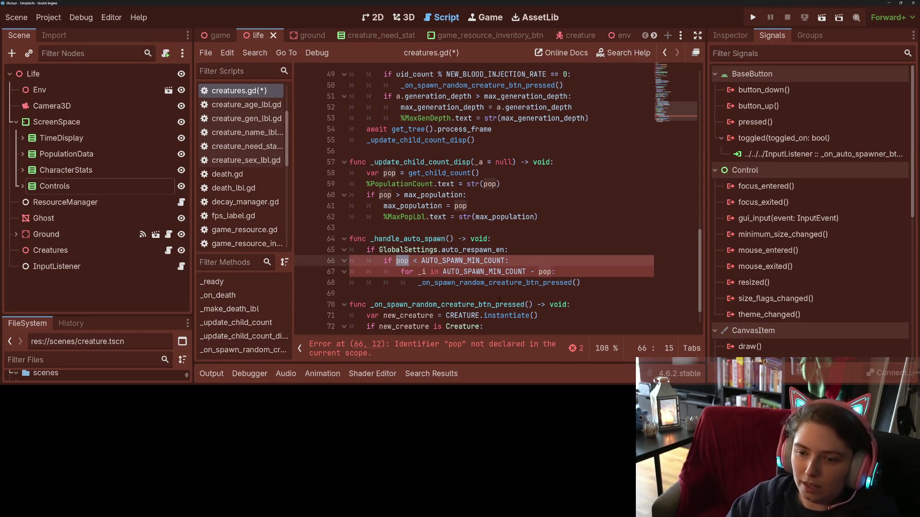
drag(367, 174, 480, 173)
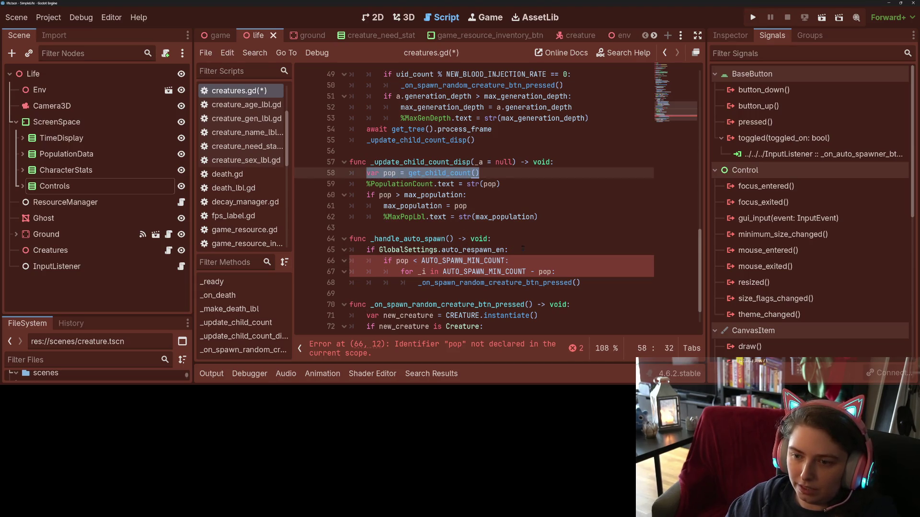
key(ctrl+c)
click(503, 238)
key(Return)
key(ctrl+v)
key(ctrl+s)
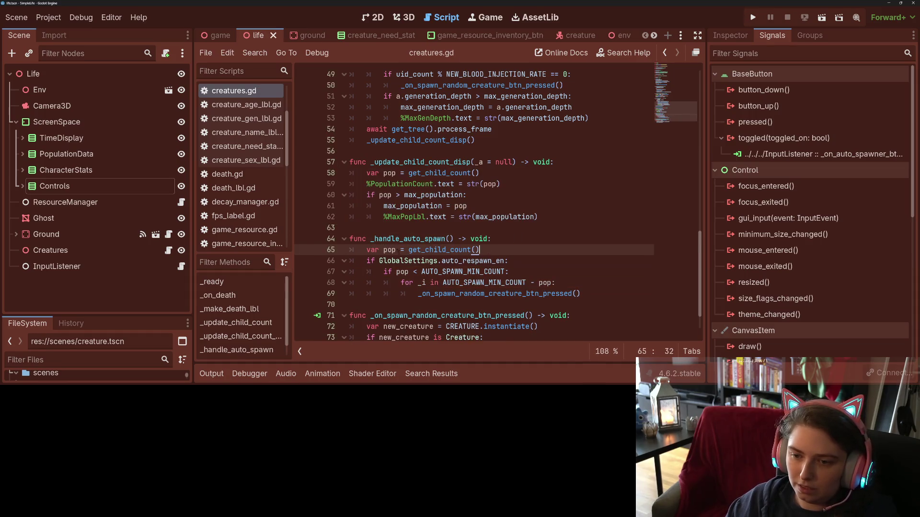
double_click(397, 239)
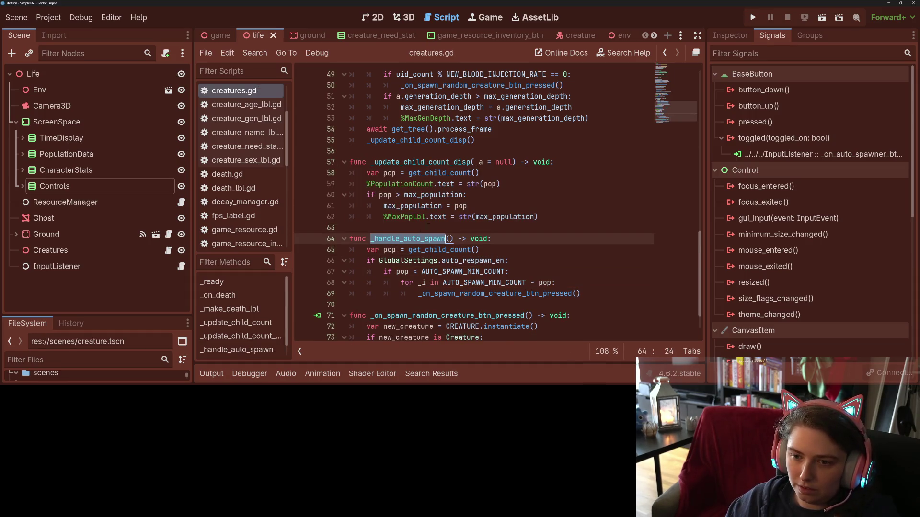
click(554, 217)
key(Return)
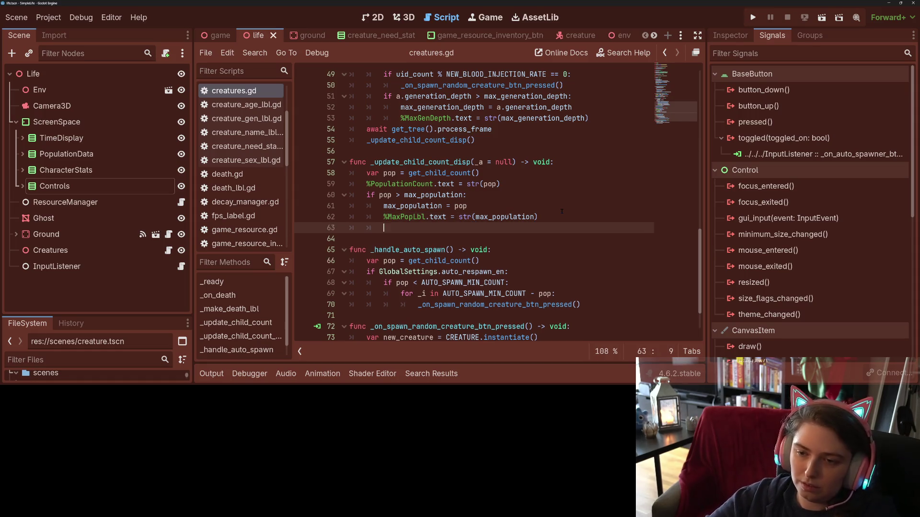
key(ctrl+v)
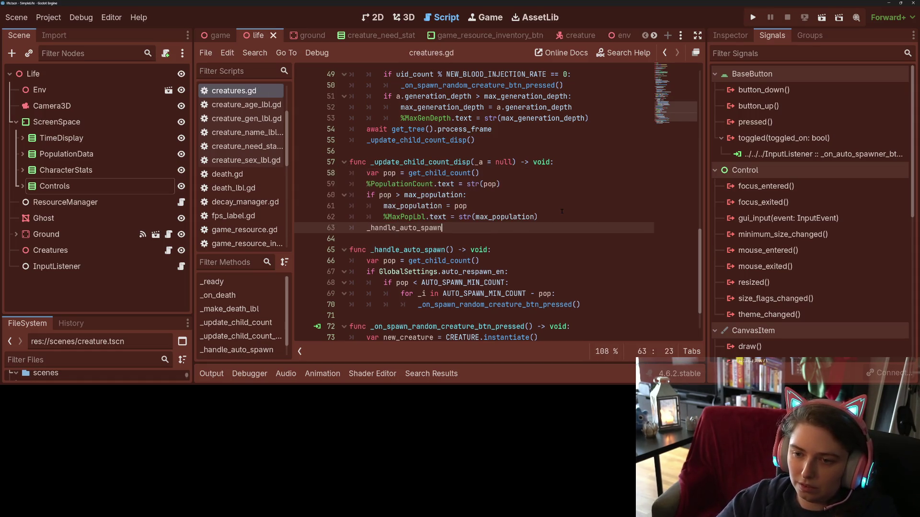
text(())
double_click(432, 162)
scroll(431, 216, up, 5)
scroll(432, 215, up, 2)
scroll(432, 216, down, 3)
scroll(432, 216, down, 2)
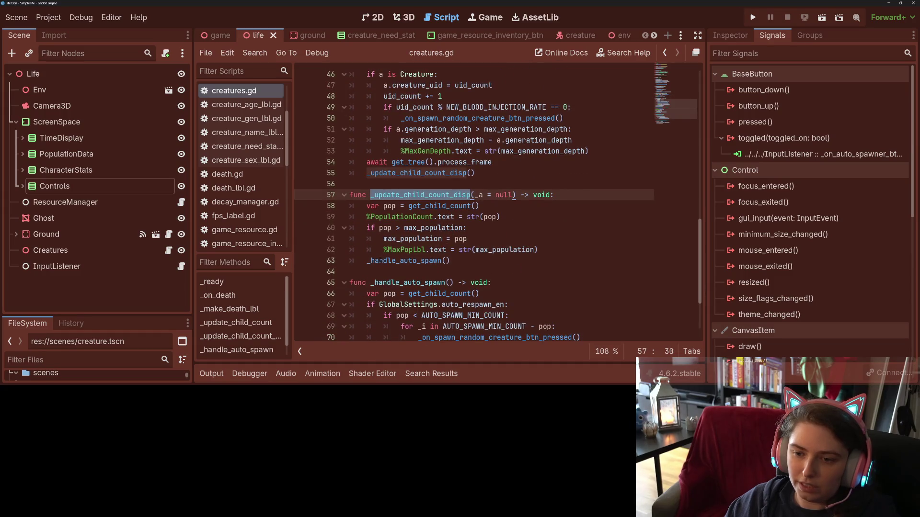
click(371, 261)
key(Delete)
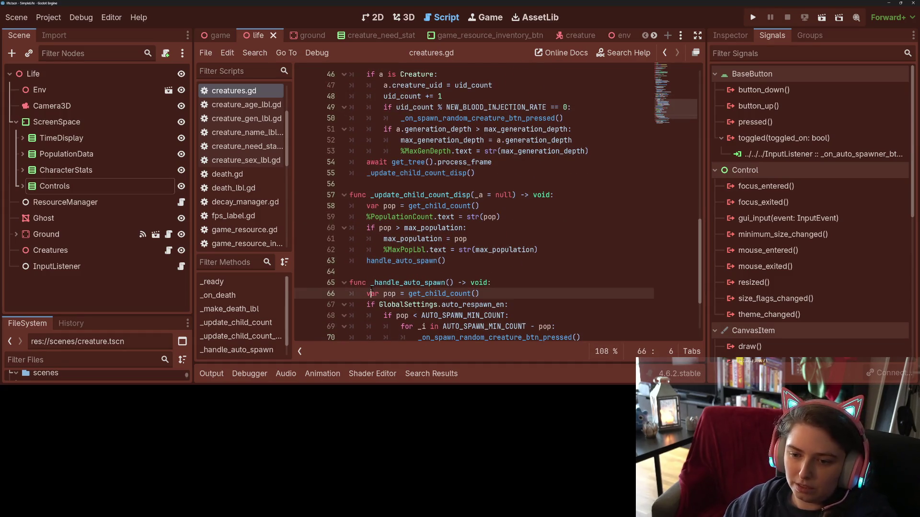
click(373, 282)
key(Delete)
key(ctrl+s)
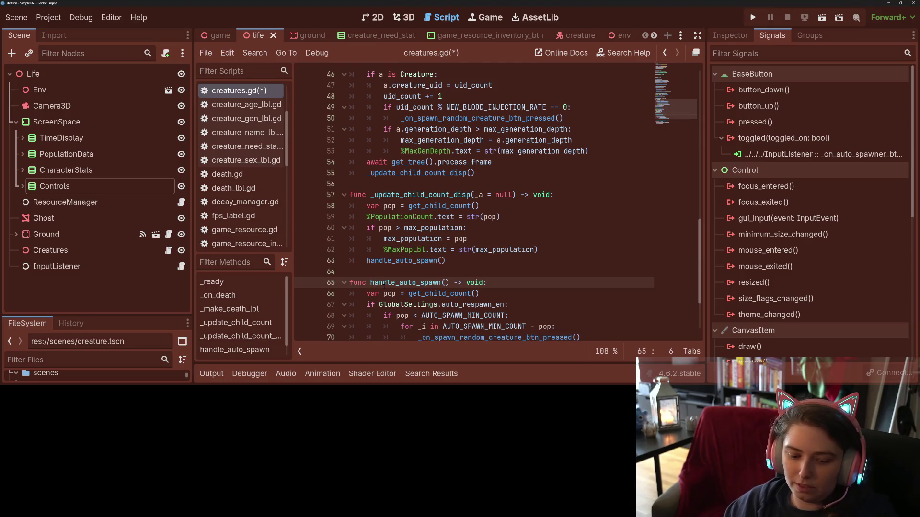
double_click(403, 283)
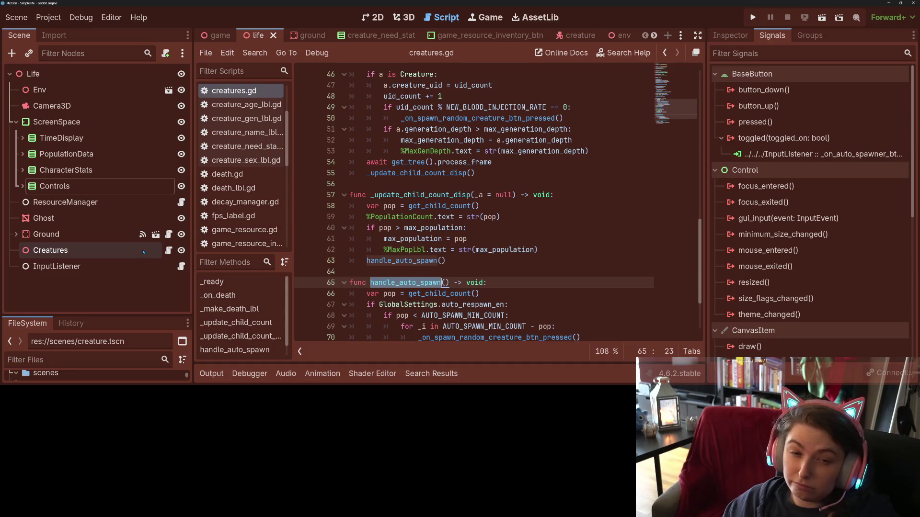
click(23, 185)
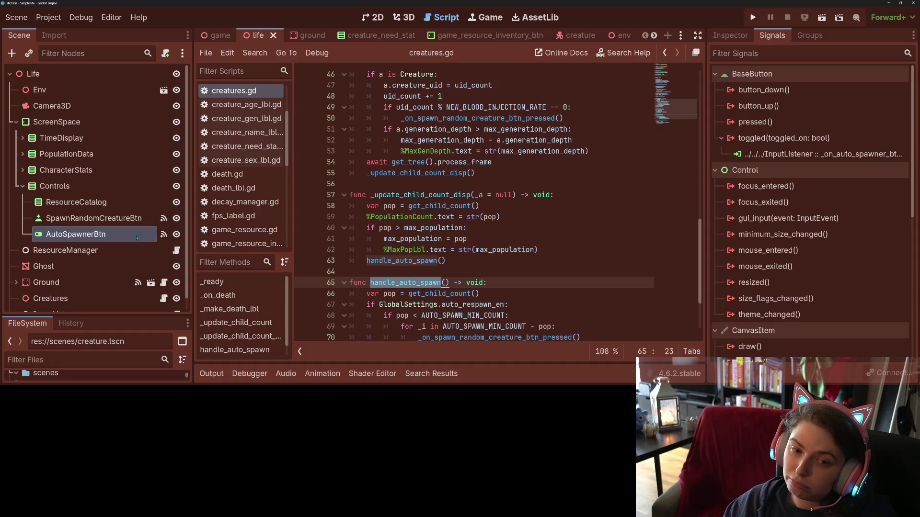
scroll(134, 240, down, 1)
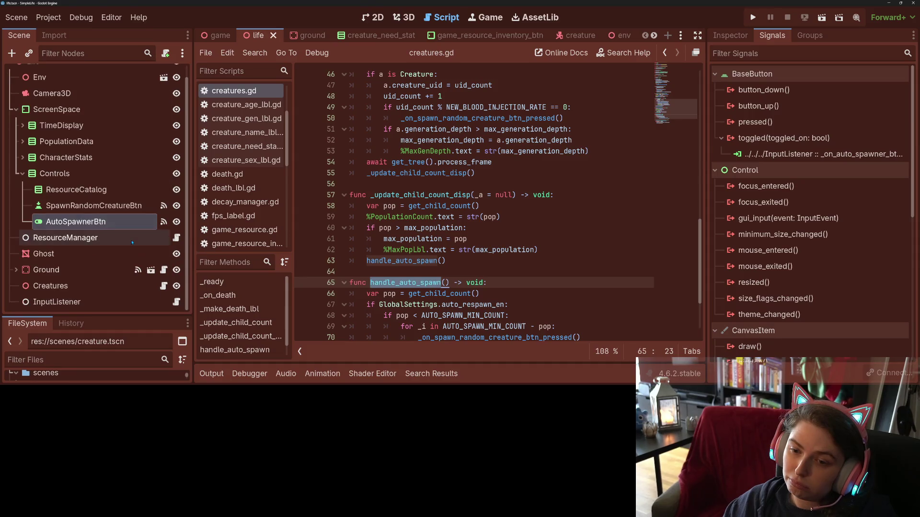
right_click(810, 122)
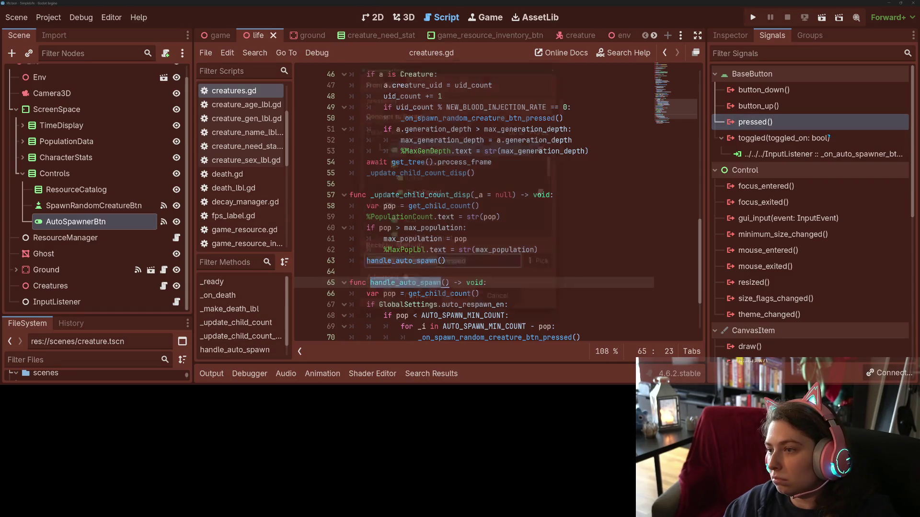
click(827, 134)
scroll(460, 221, up, 5)
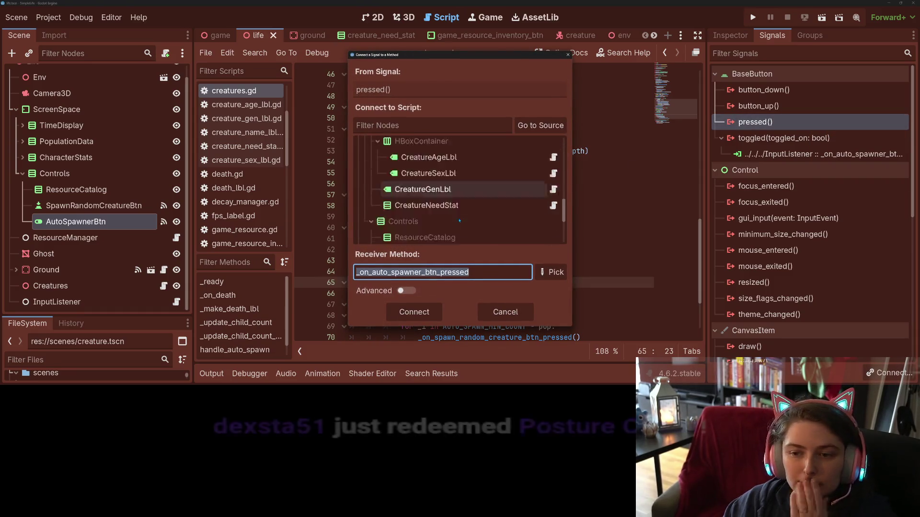
scroll(460, 221, up, 5)
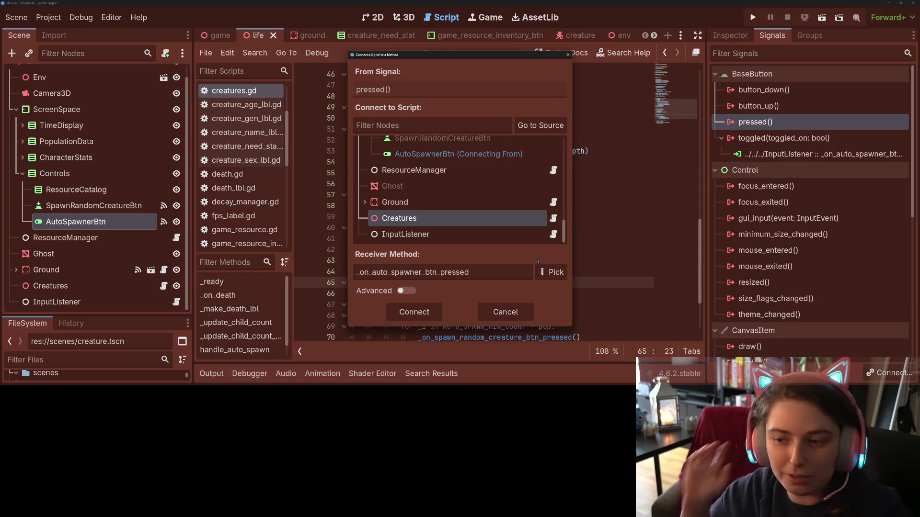
click(504, 312)
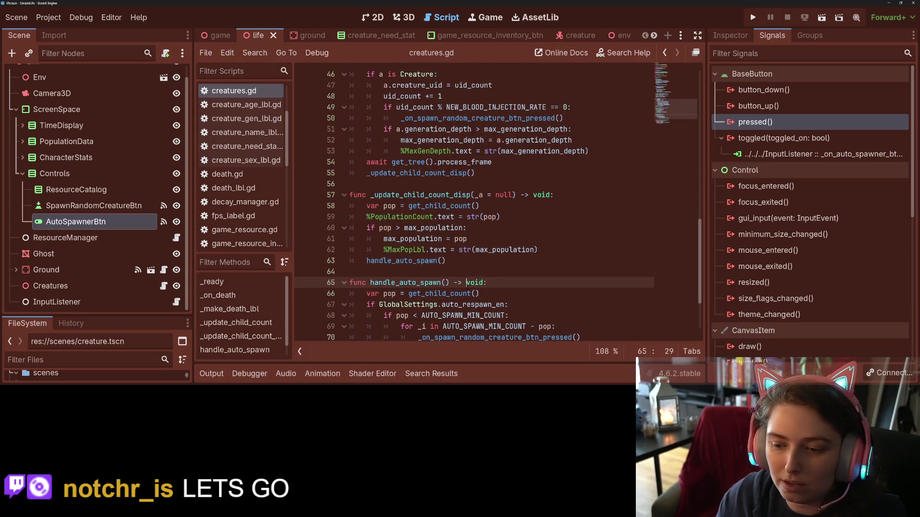
Step: Open input_listener.gd and locate auto_respawn_en in _on_auto_spawner_btn_toggled
double_click(402, 283)
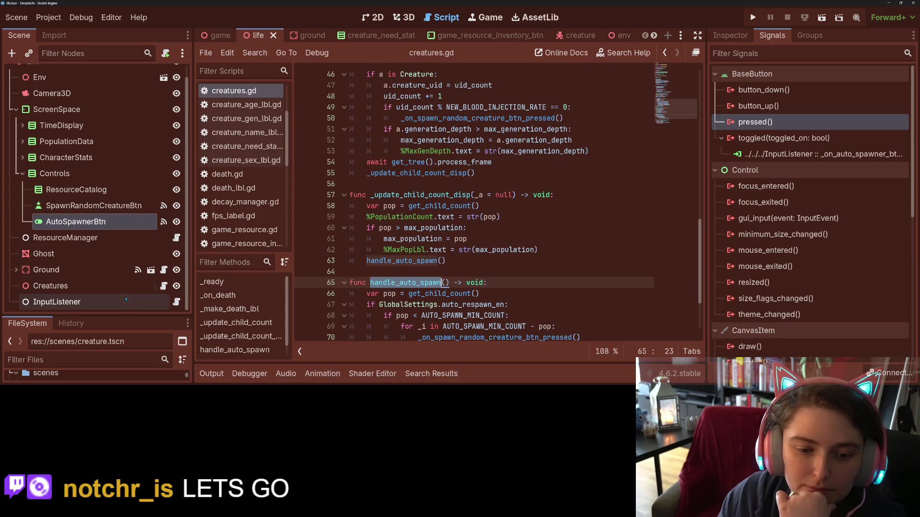
click(176, 302)
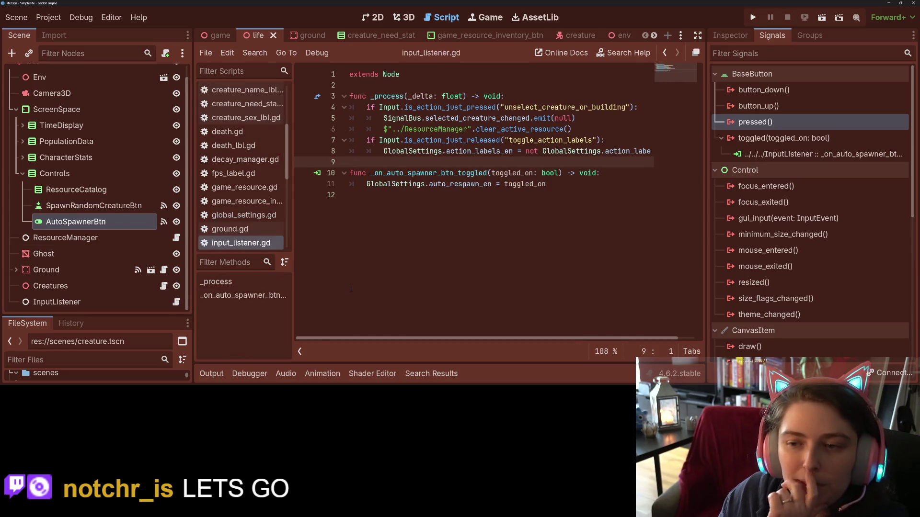
double_click(468, 173)
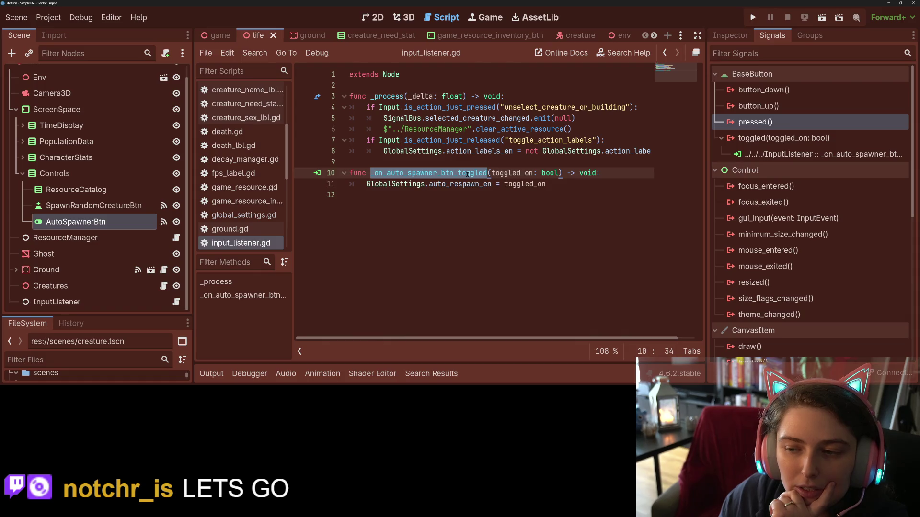
double_click(460, 184)
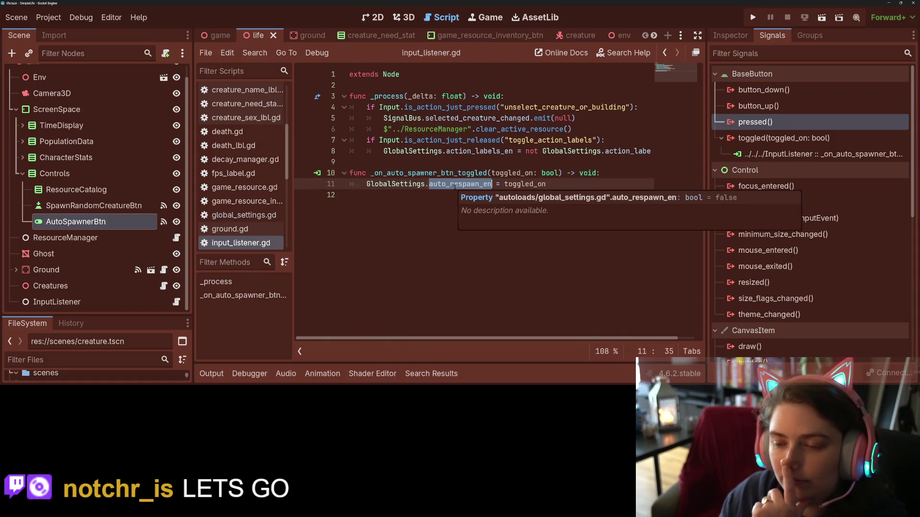
Step: Jump to the auto_respawn_en declaration in global_settings.gd and start a block under it
ctrl+click(455, 185)
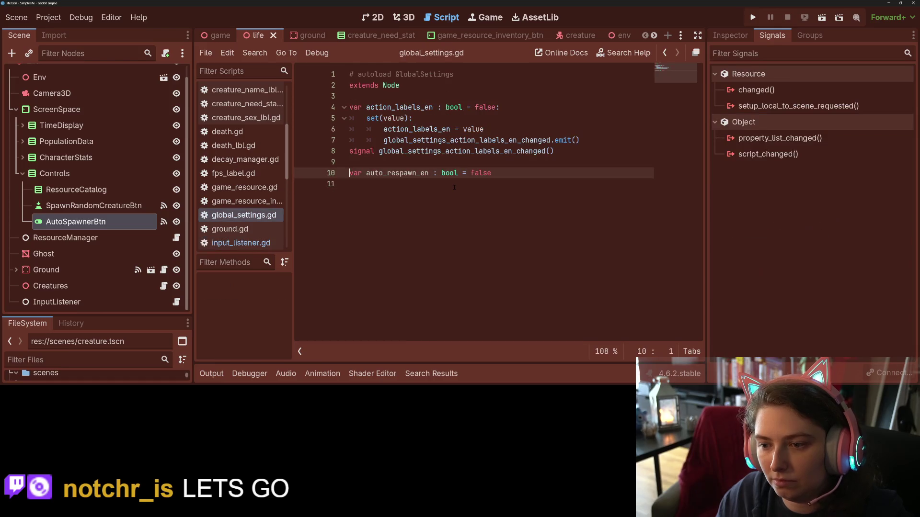
key(End)
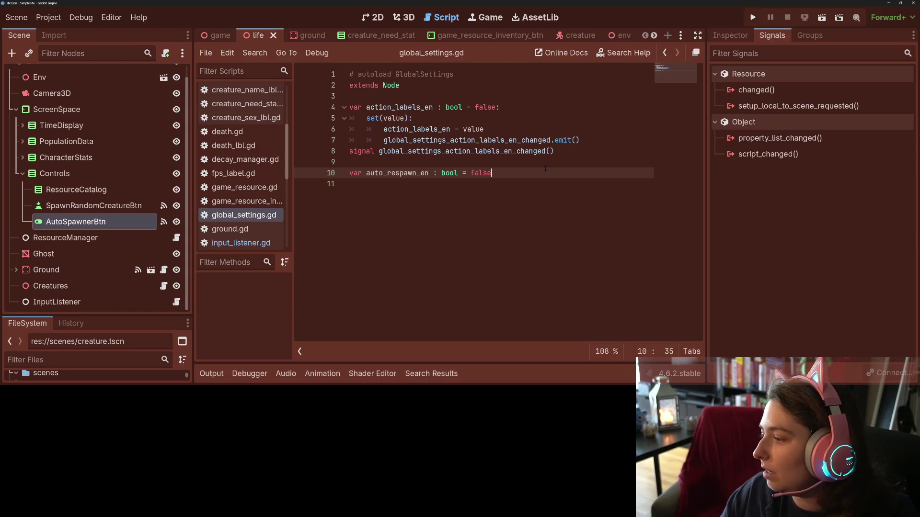
text( :)
key(Return)
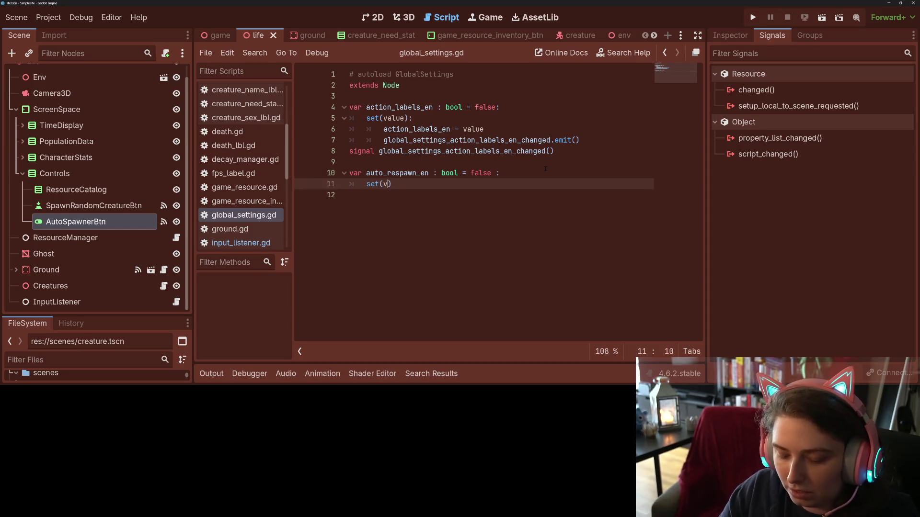
text((value):)
Step: Write a set(value) block assigning auto_respawn_en in global_settings.gd
key(Return)
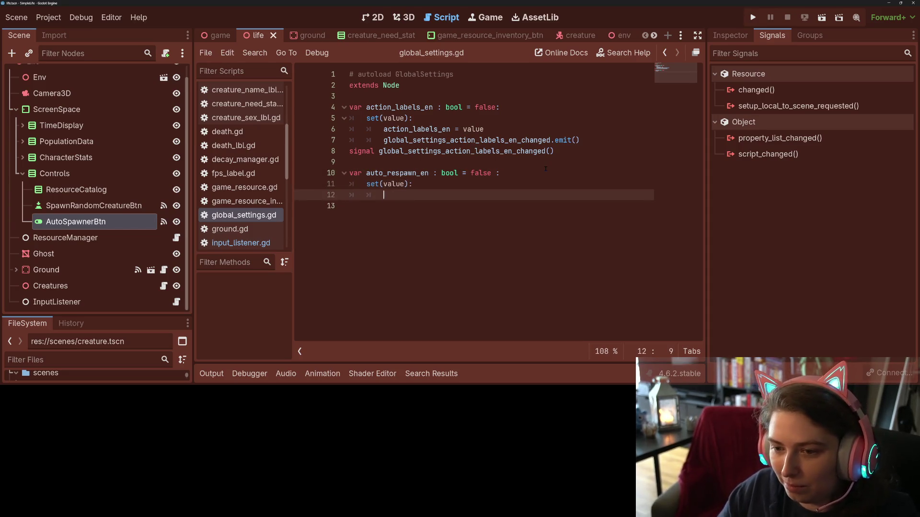
text(auto)
key(Tab)
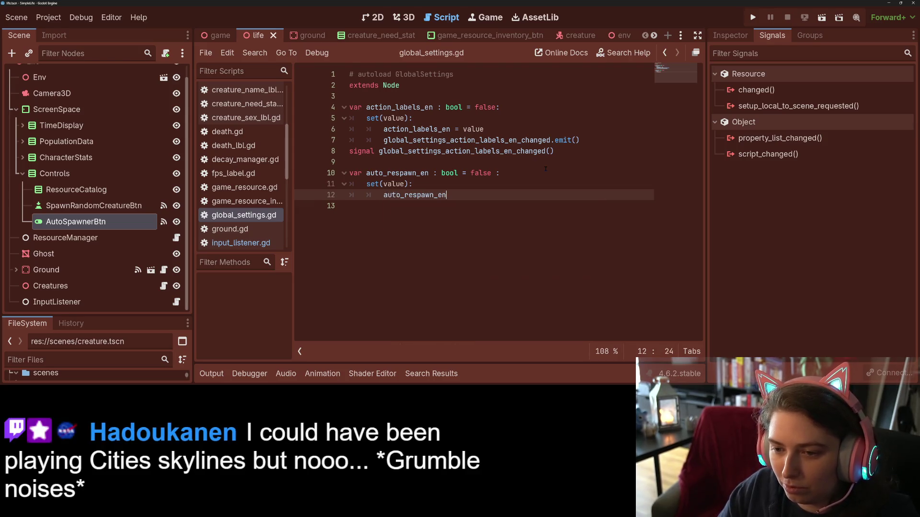
text( = value)
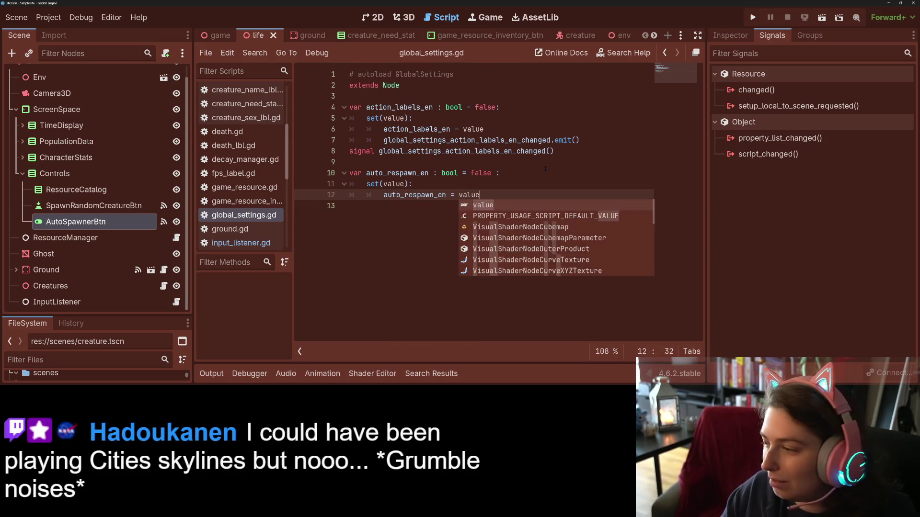
key(Return)
key(Return)
text(signal aut)
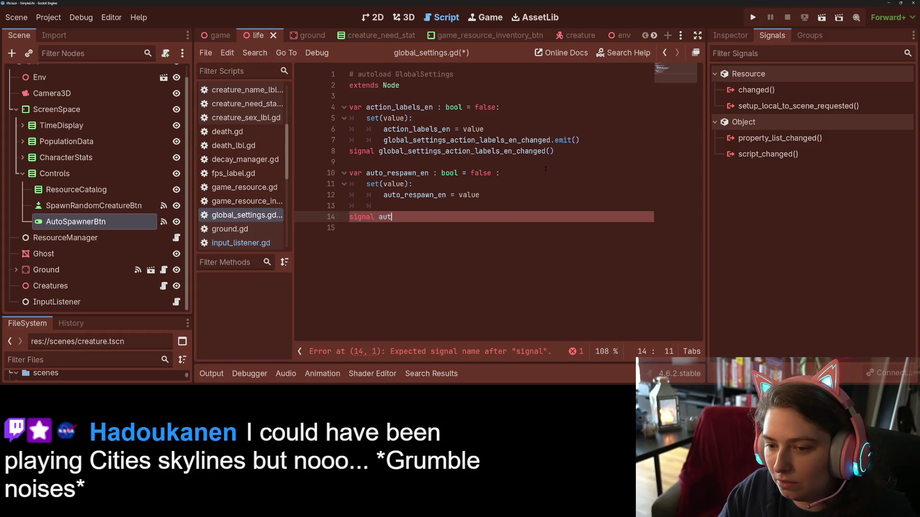
text(o_respawn_en_changed()
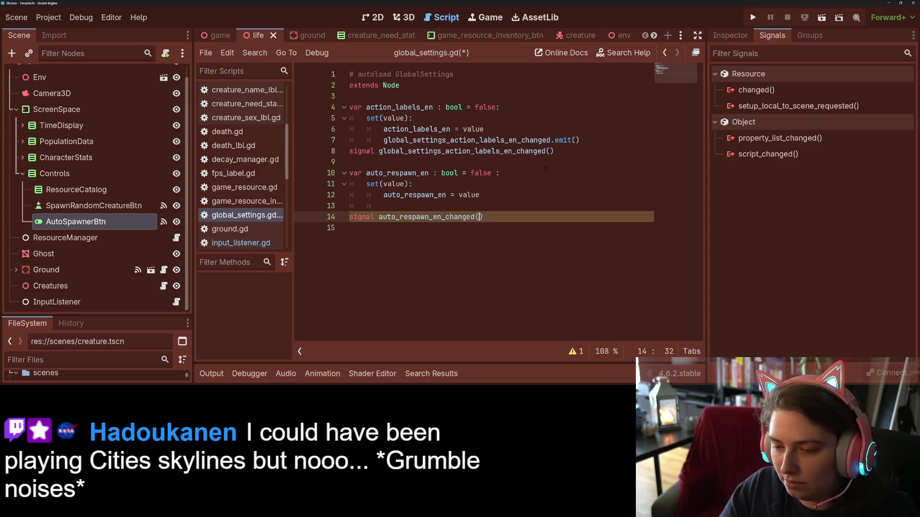
key(Up)
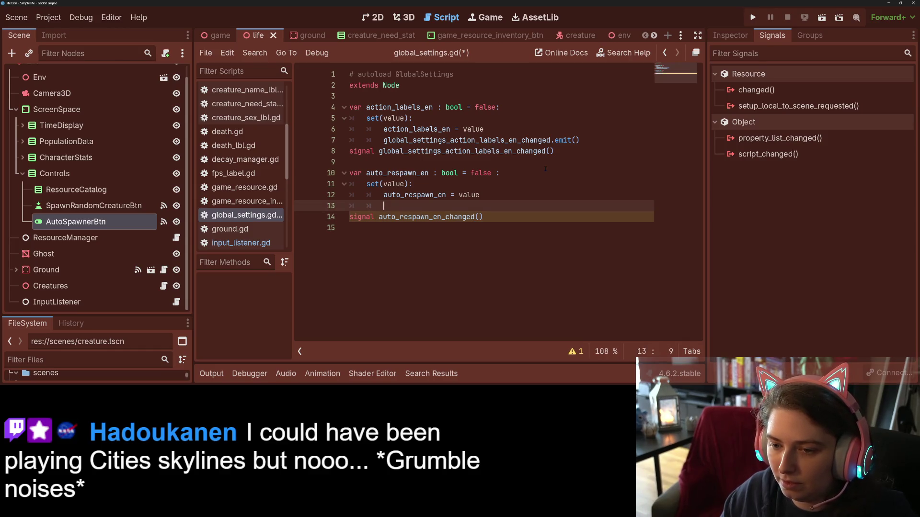
Step: Emit the new auto_respawn_en_changed signal from the setter and save global_settings.gd
double_click(443, 216)
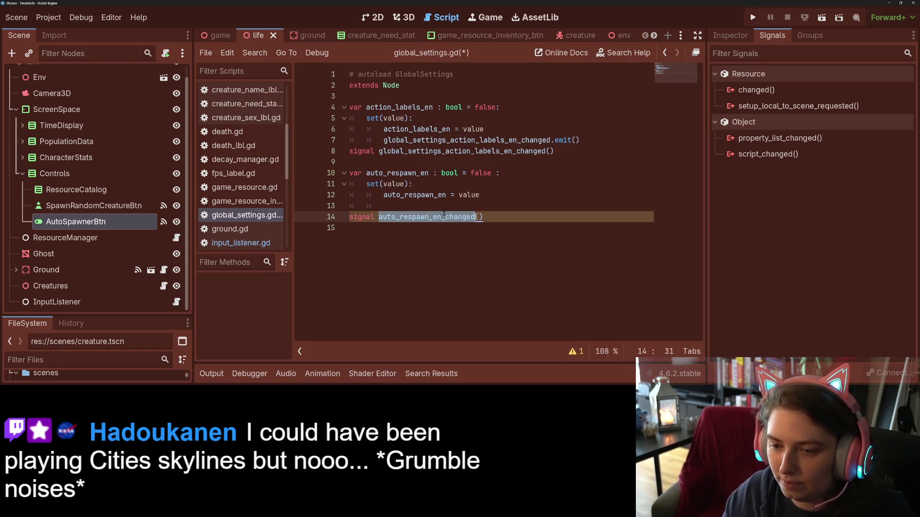
key(ctrl+c)
click(444, 205)
key(ctrl+v)
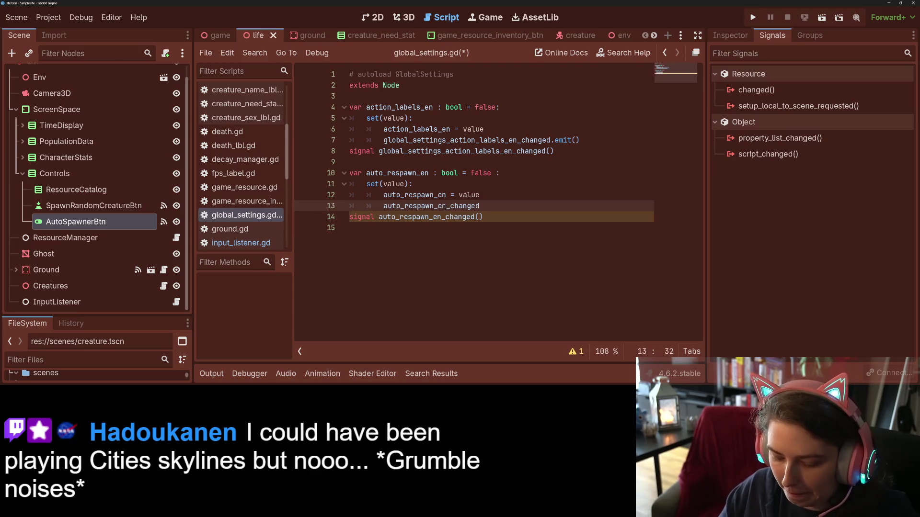
text(.emit())
key(ctrl+s)
Step: Select the auto_respawn_en_changed signal name and navigate back to creatures.gd
click(447, 206)
double_click(439, 205)
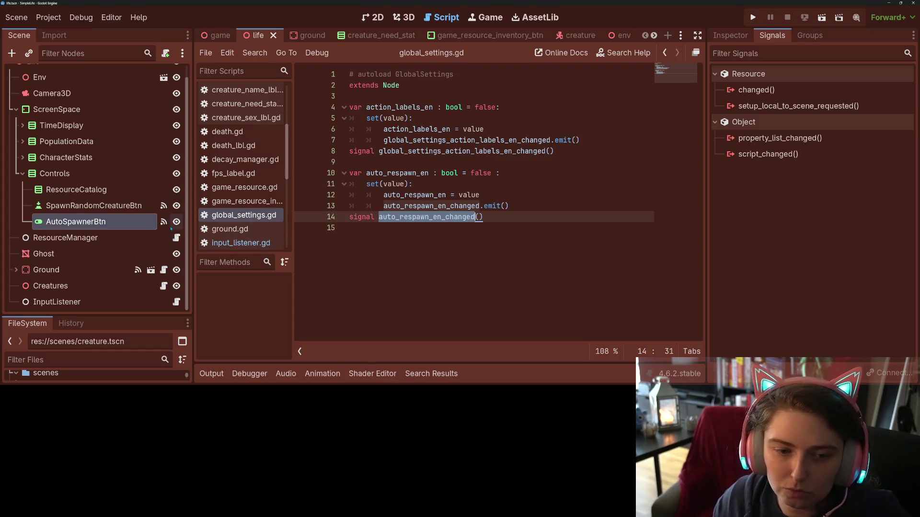
key(alt+Left)
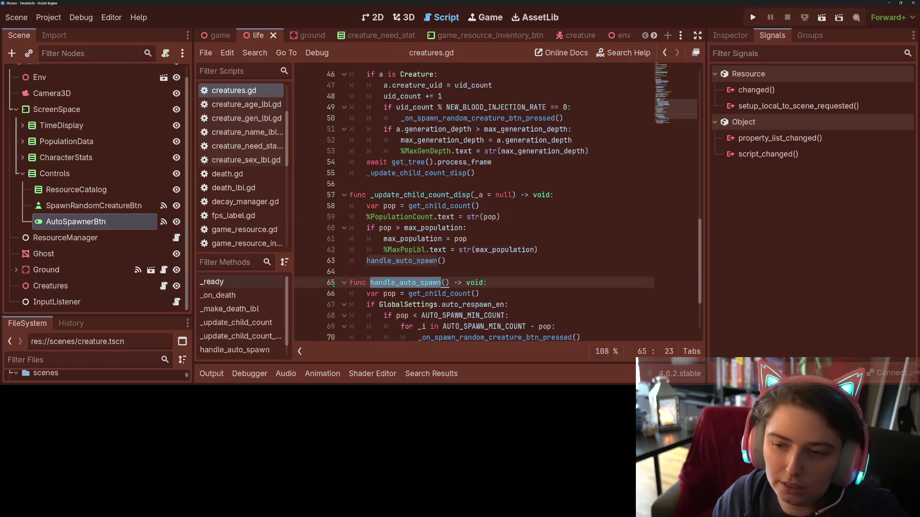
scroll(475, 216, up, 5)
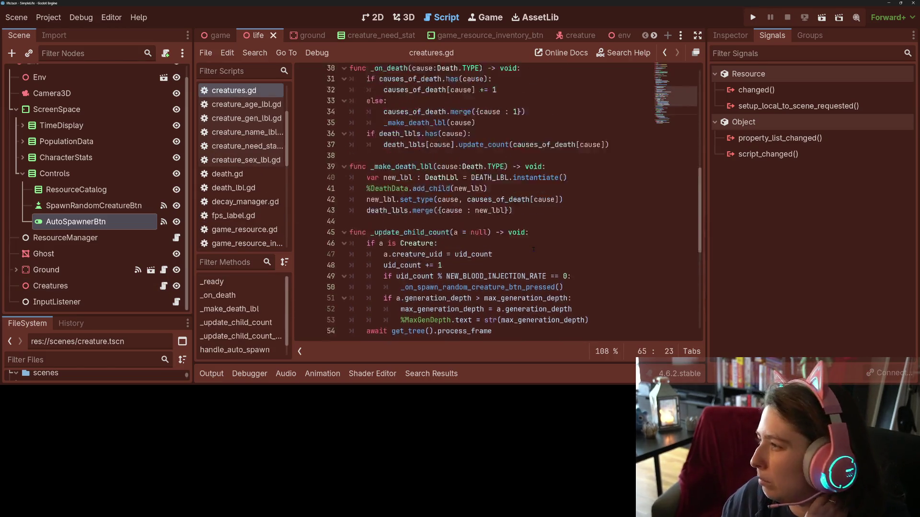
scroll(475, 215, up, 6)
scroll(474, 216, down, 4)
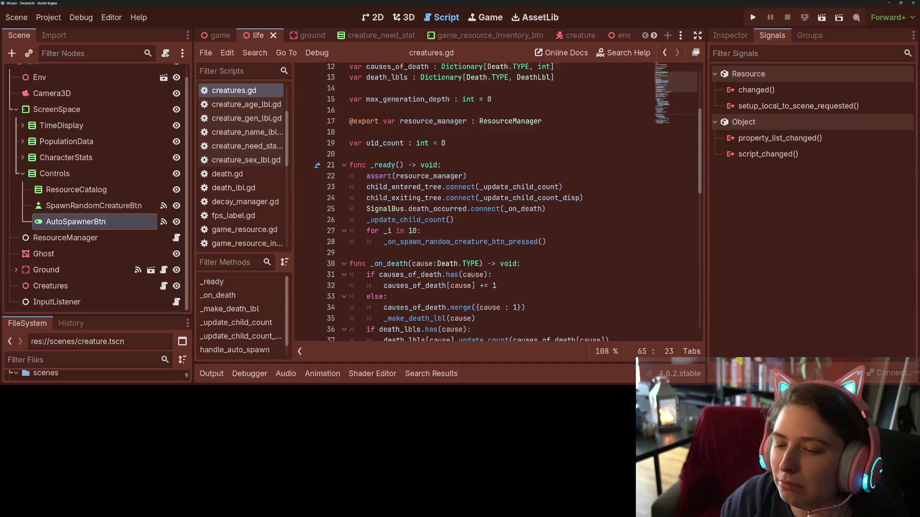
Step: Add a blank line in _ready after the death_occurred connection and select the _update_child_count call
click(554, 206)
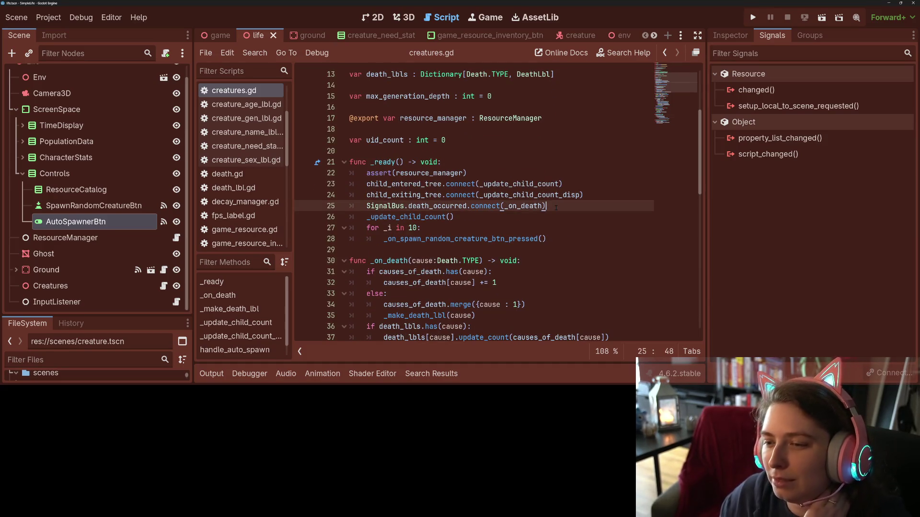
key(Return)
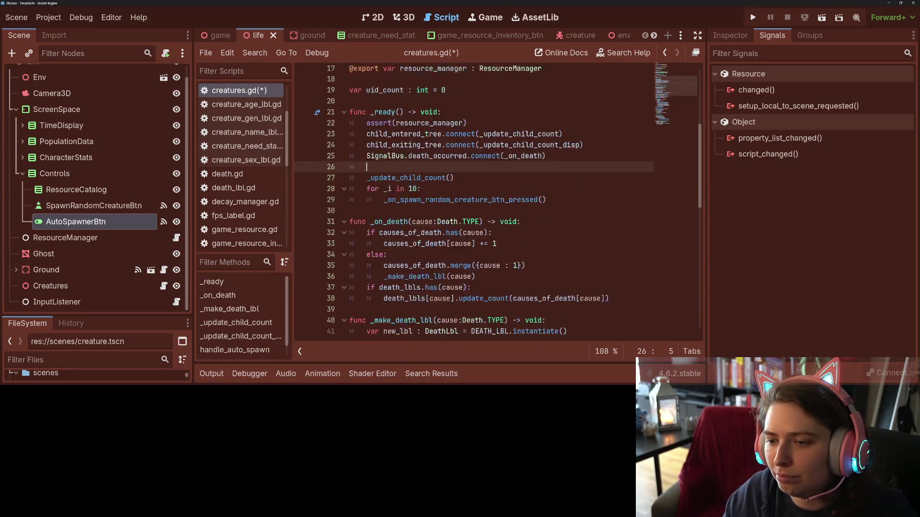
scroll(556, 206, down, 9)
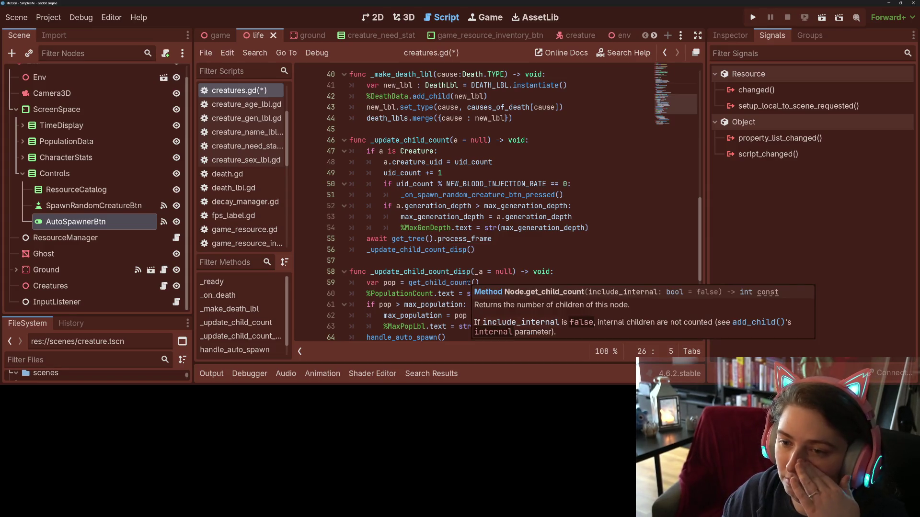
scroll(475, 215, up, 3)
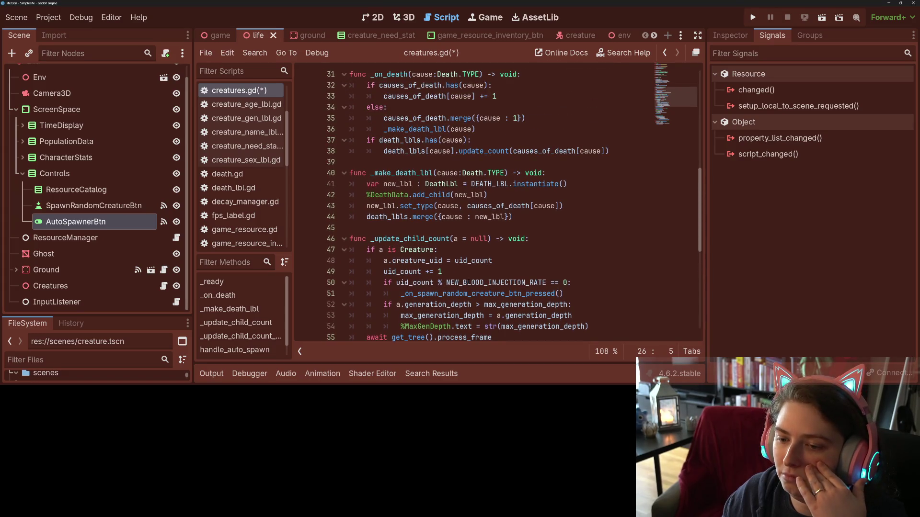
scroll(475, 215, down, 3)
scroll(474, 215, up, 5)
scroll(474, 216, up, 6)
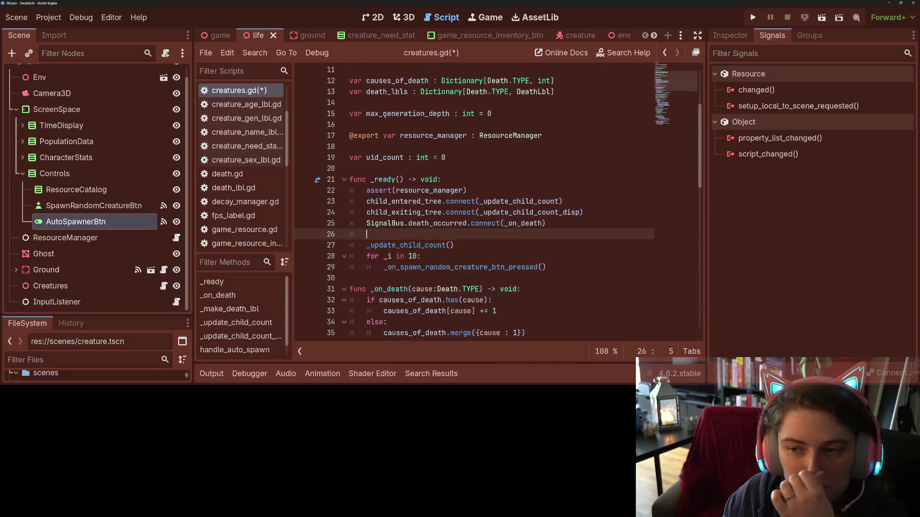
double_click(434, 292)
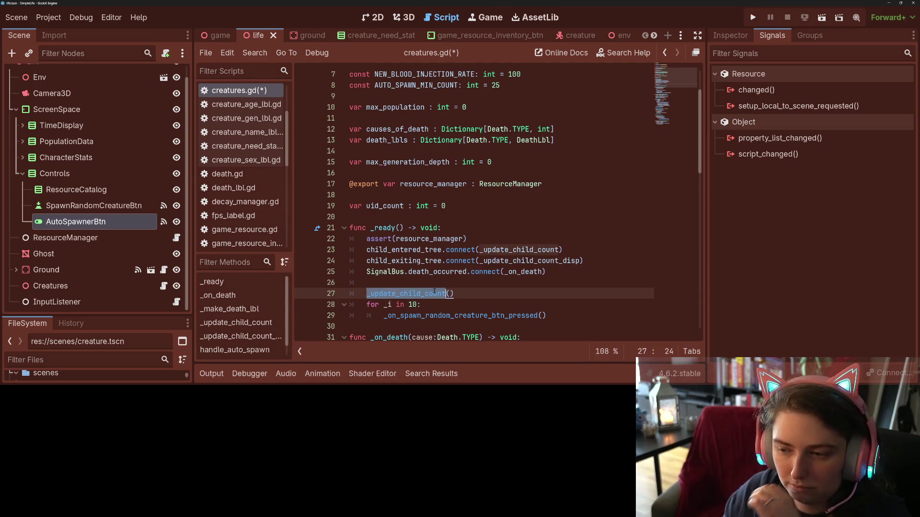
text(up)
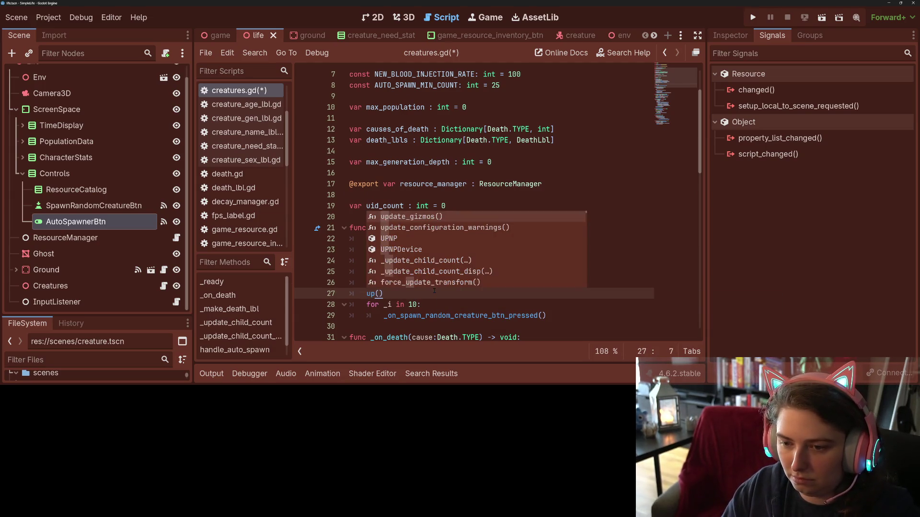
Step: Replace the call with _update_child_count_disp and save creatures.gd
key(BackSpace)
key(BackSpace)
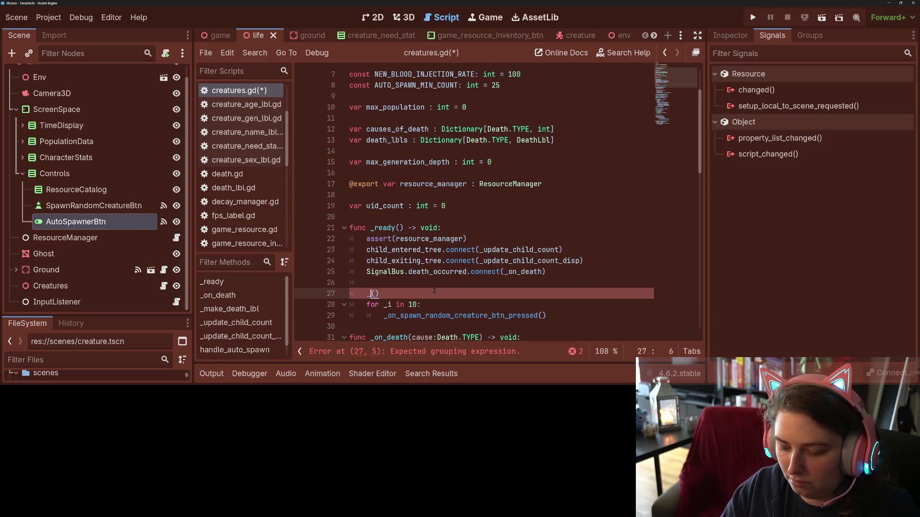
text(_up)
key(Down)
key(Return)
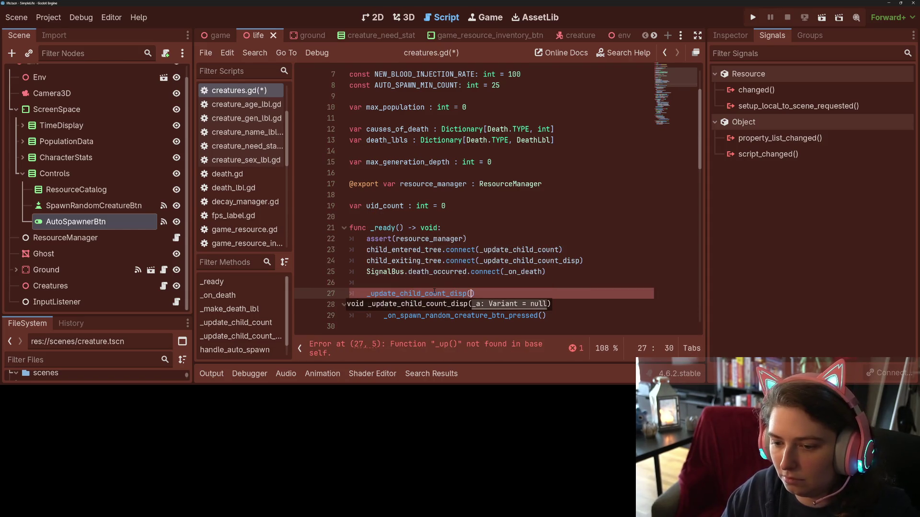
key(ctrl+s)
Step: Add GlobalSettings.auto_respawn_en_changed.connect() on line 26 of _ready
click(459, 277)
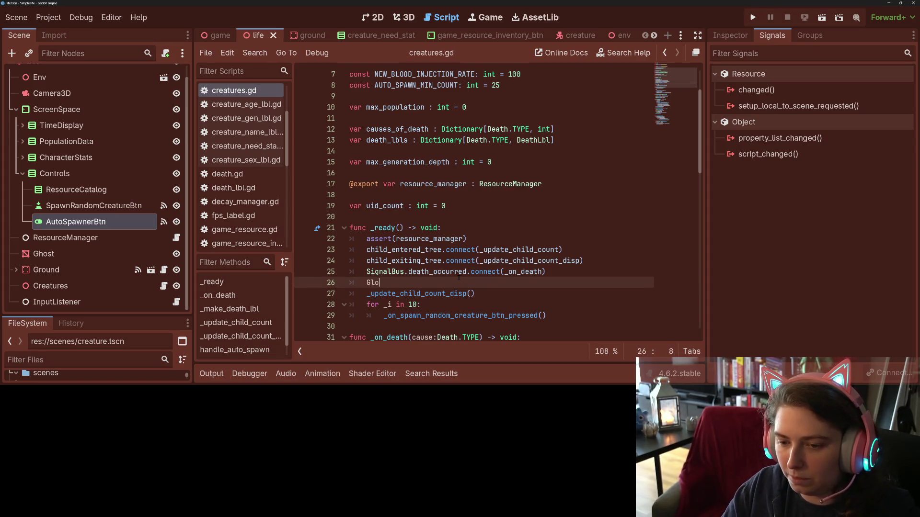
text(b)
key(Return)
text(.)
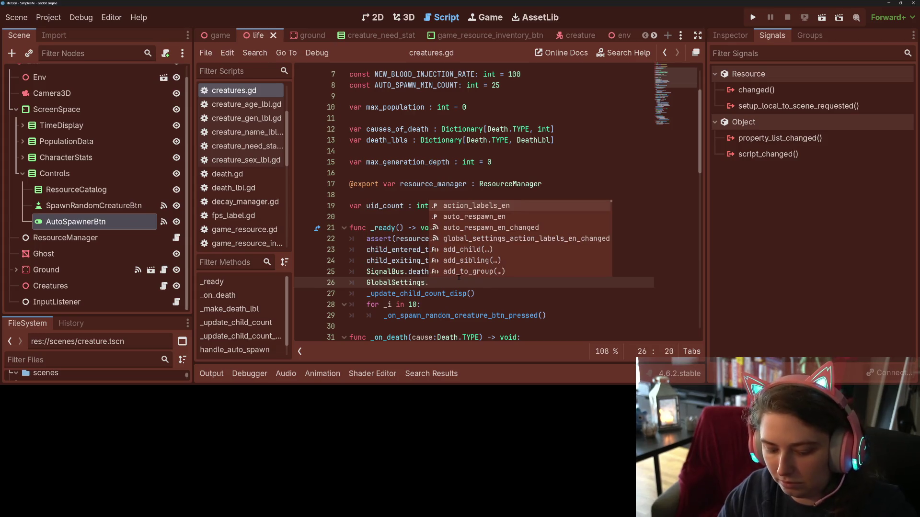
text(a)
key(Return)
text(con)
key(Return)
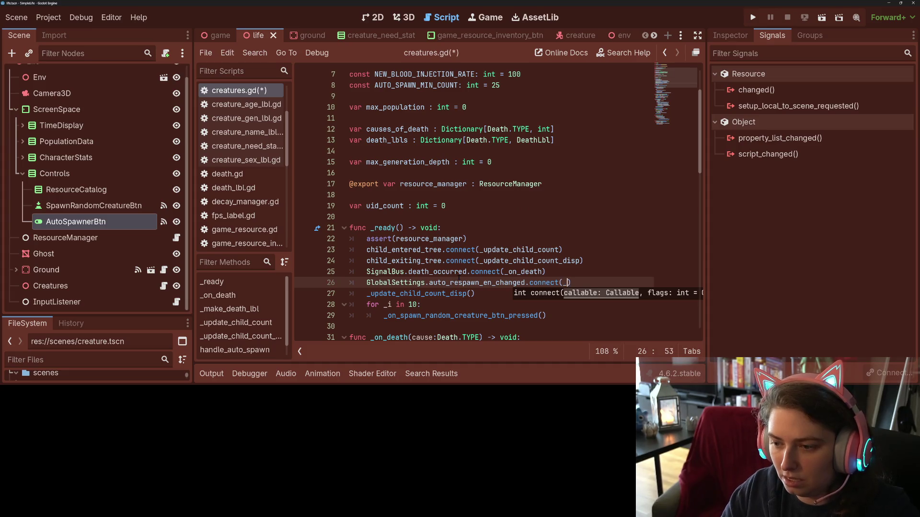
scroll(465, 278, down, 5)
scroll(466, 278, down, 6)
scroll(466, 278, down, 5)
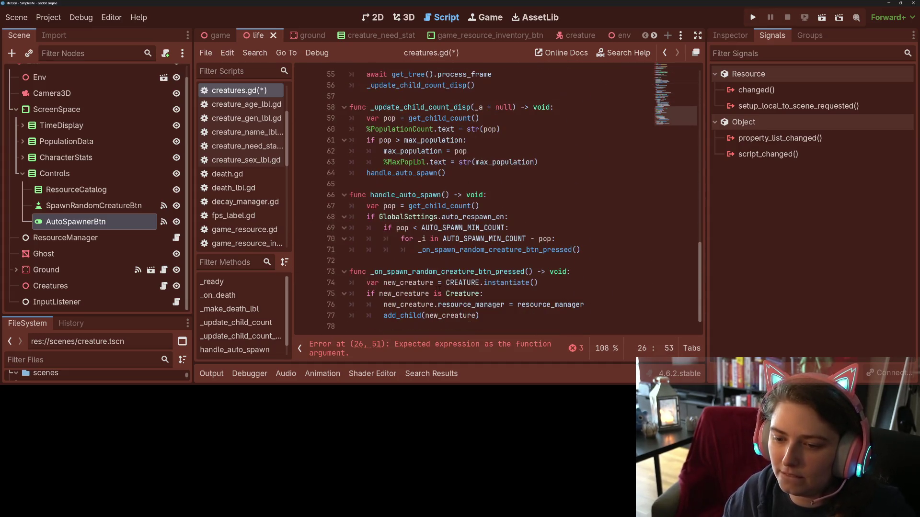
Step: Pass _handle_auto_spawn to the connect call, save the script and run the project
click(369, 195)
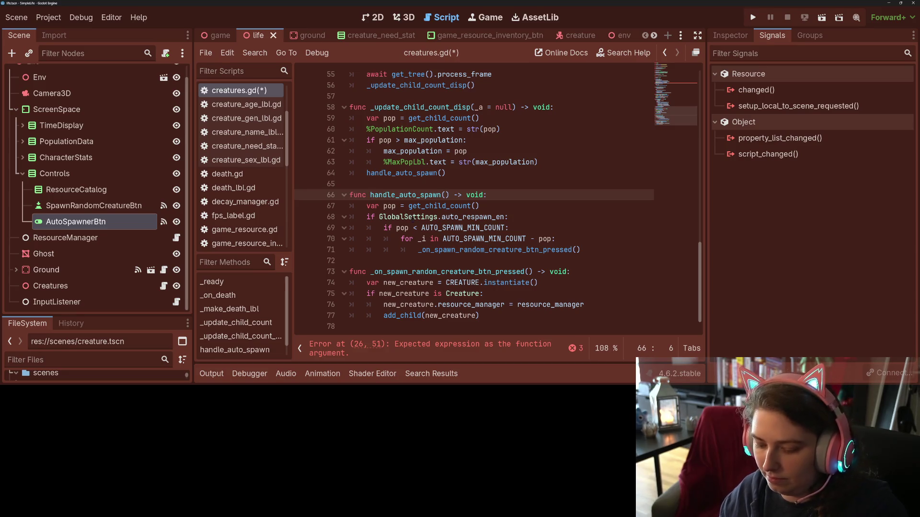
text(_)
click(367, 173)
text(_)
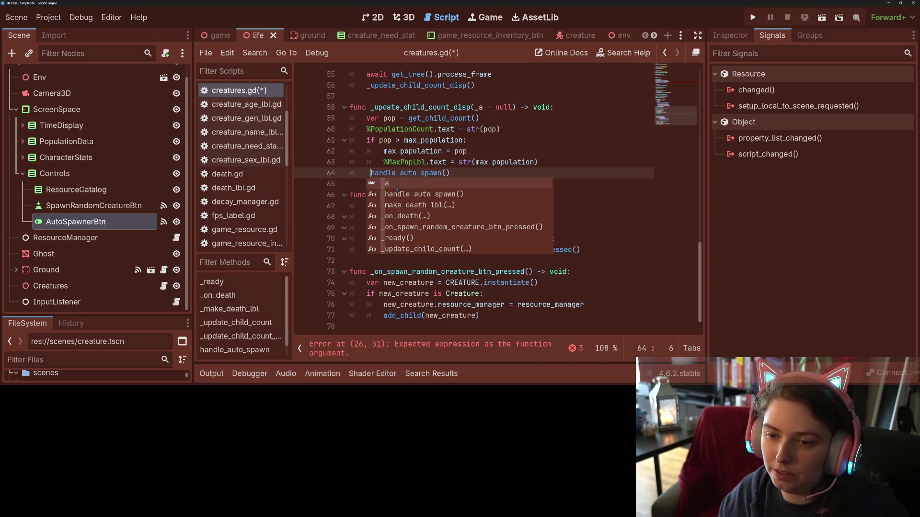
double_click(390, 174)
key(ctrl+c)
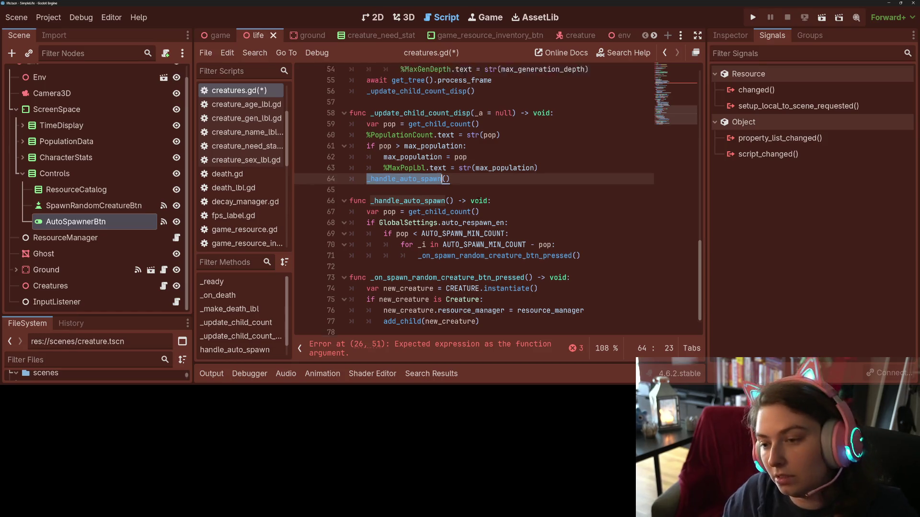
scroll(468, 216, up, 10)
scroll(467, 216, up, 5)
scroll(468, 215, down, 3)
scroll(560, 275, down, 1)
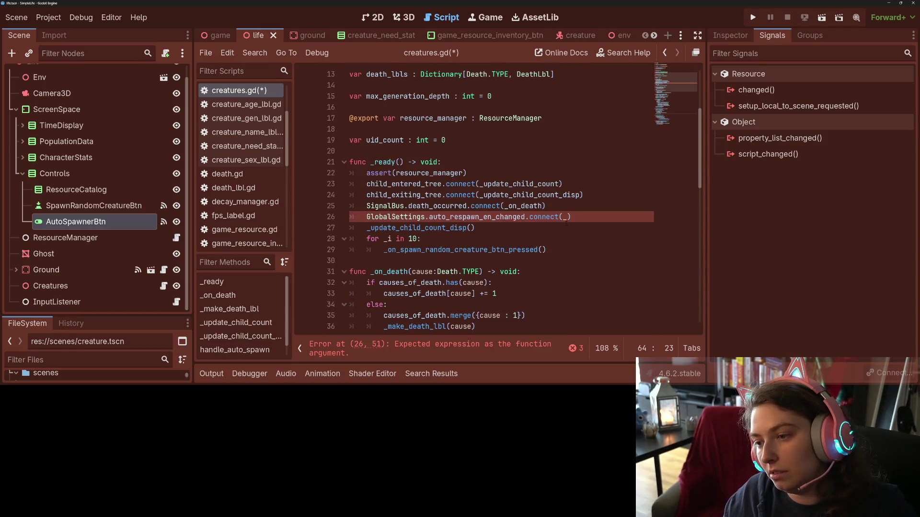
click(565, 217)
key(ctrl+s)
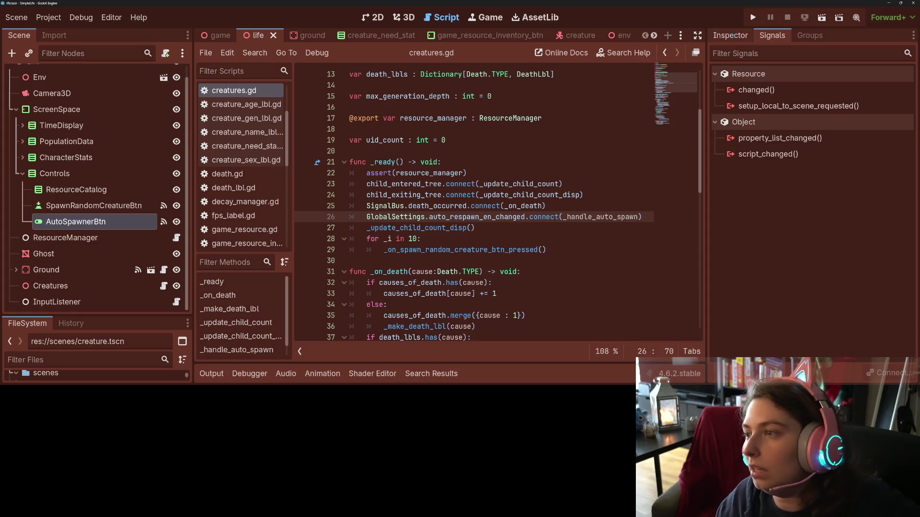
click(752, 18)
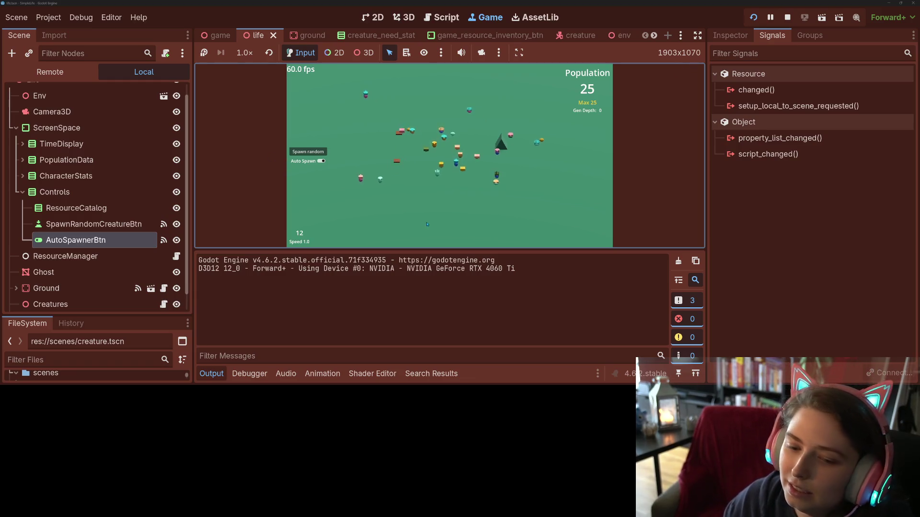
Step: Close the Output panel and enter distraction-free mode so the running game fills the editor
key(ctrl+j)
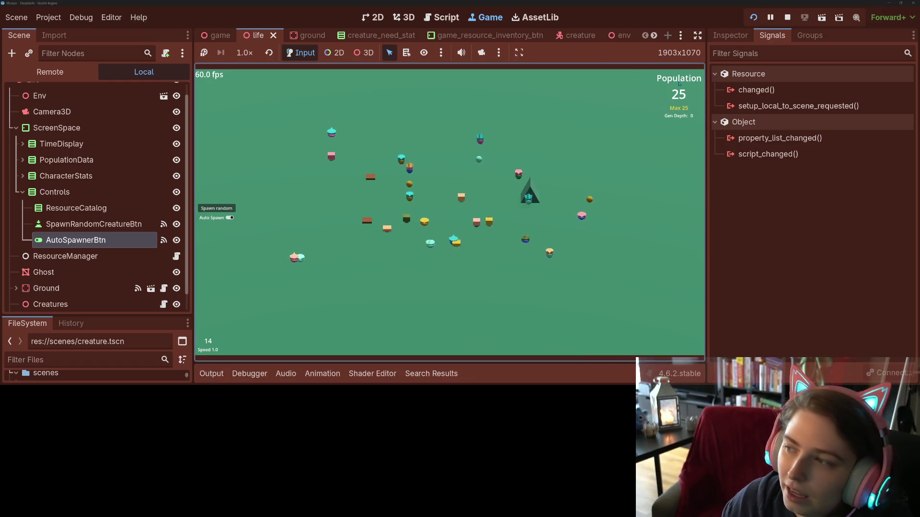
key(ctrl+shift+F11)
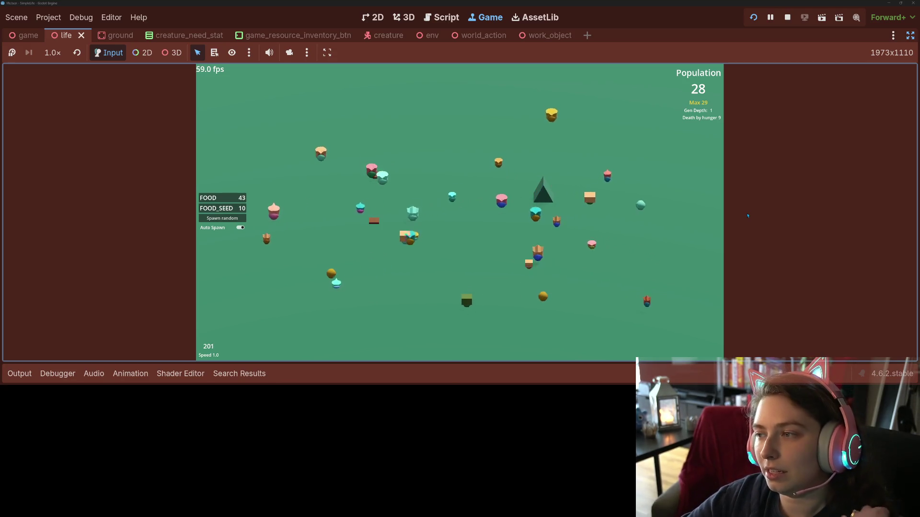
Step: Show creature status labels, inspect a creature, change the simulation speed, then switch to GitHub Desktop
key(F1)
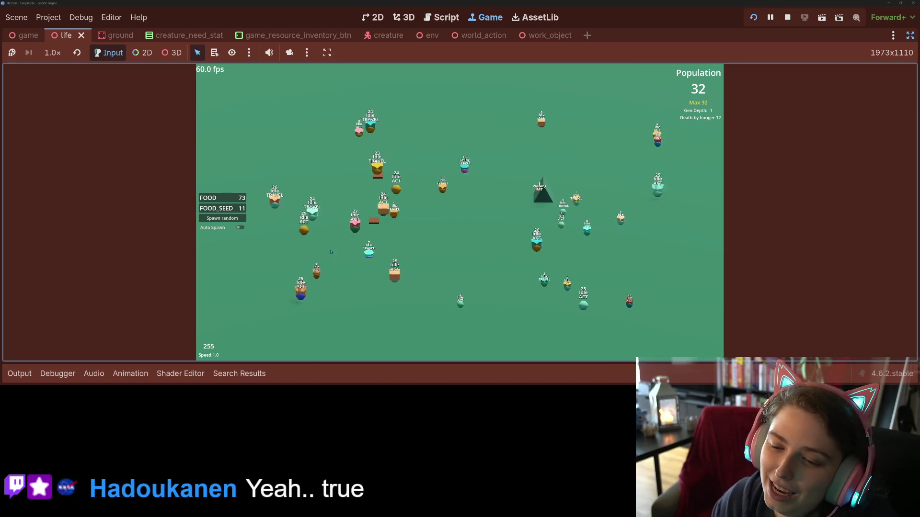
click(355, 229)
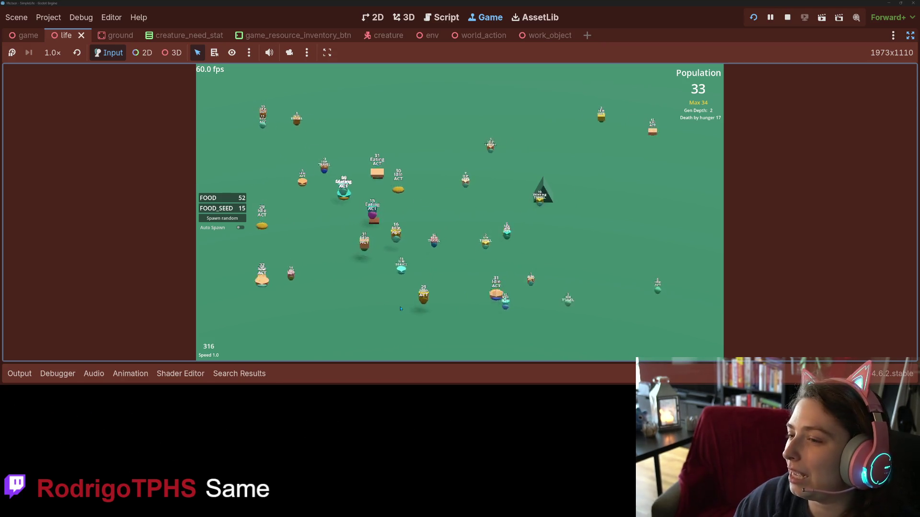
key(4)
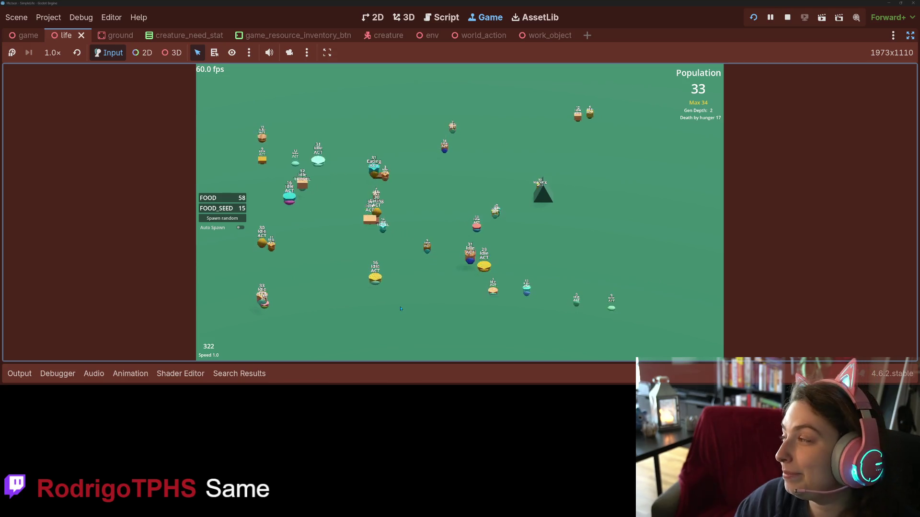
key(4)
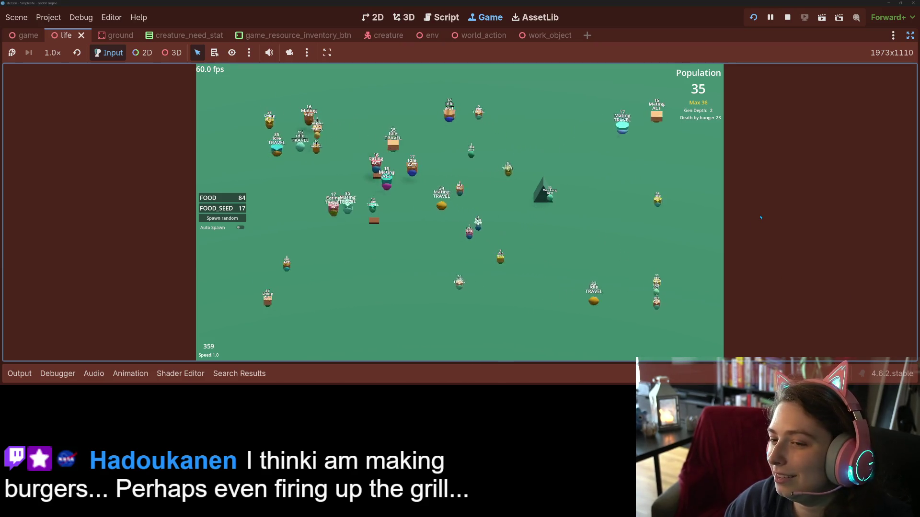
key(alt+Tab)
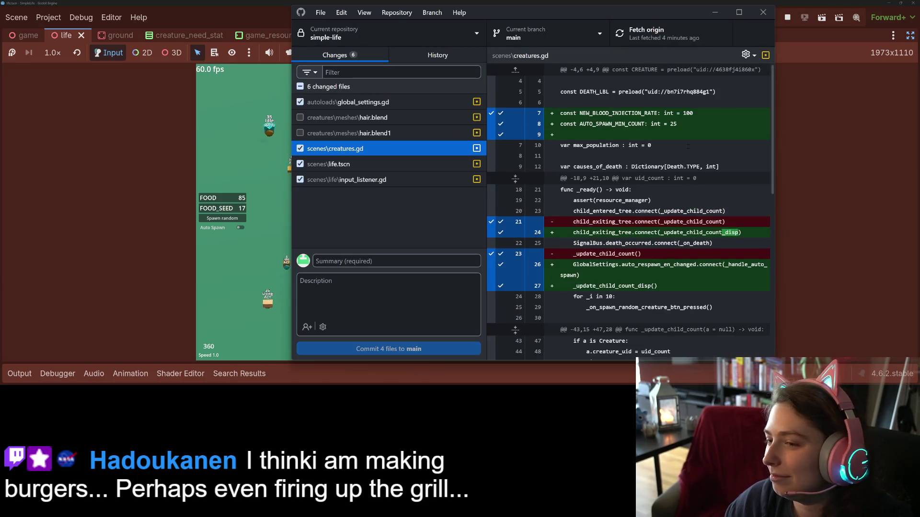
scroll(630, 216, down, 5)
scroll(629, 215, down, 5)
scroll(630, 216, down, 3)
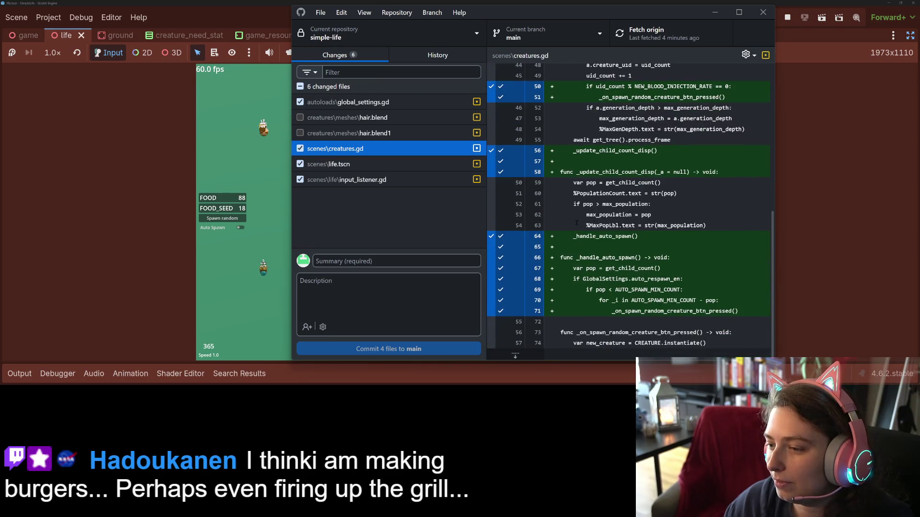
Step: Review the life.tscn, input_listener.gd and global_settings.gd diffs, then focus the commit Summary field
click(388, 164)
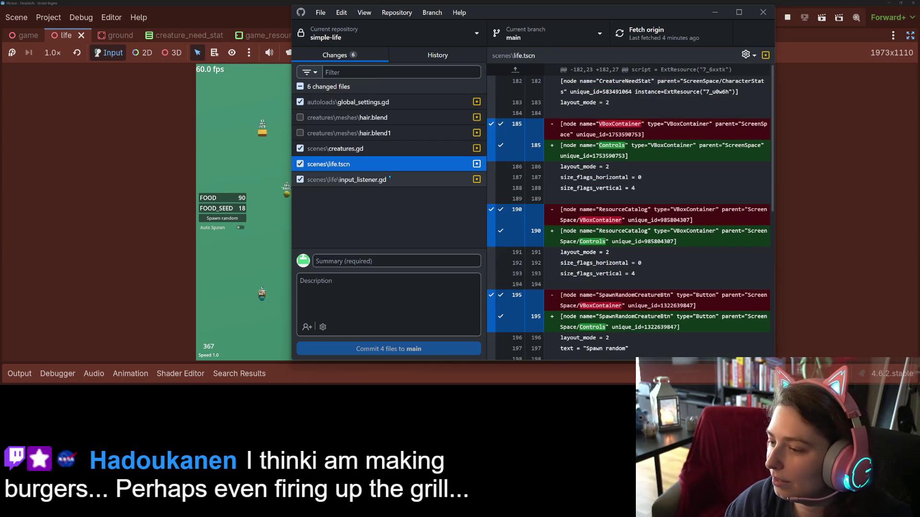
click(390, 179)
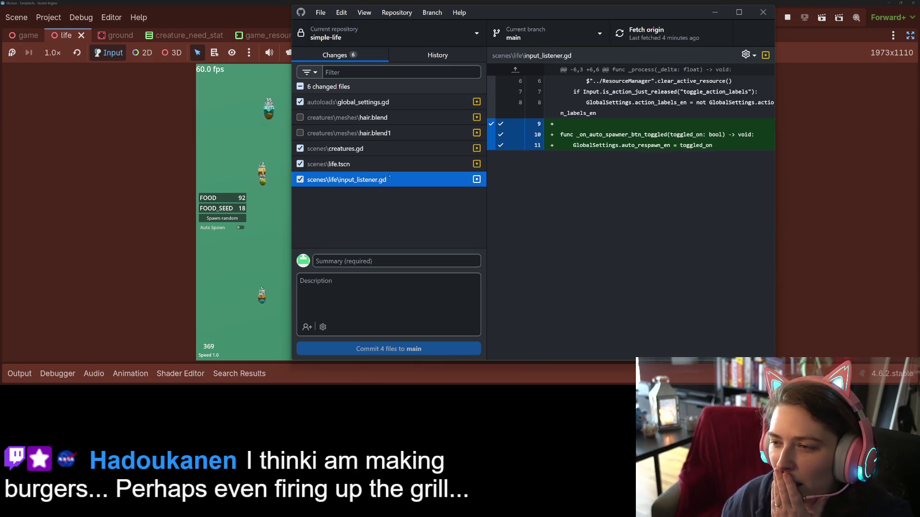
click(389, 102)
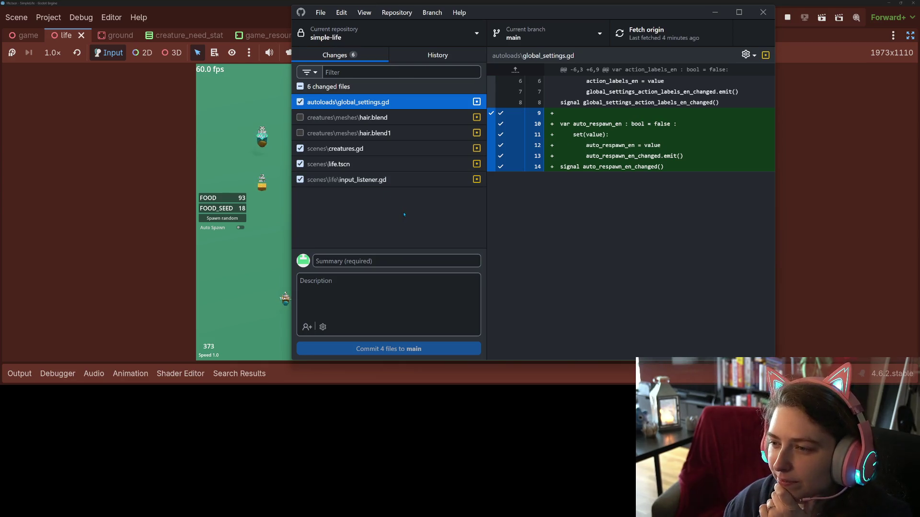
click(406, 260)
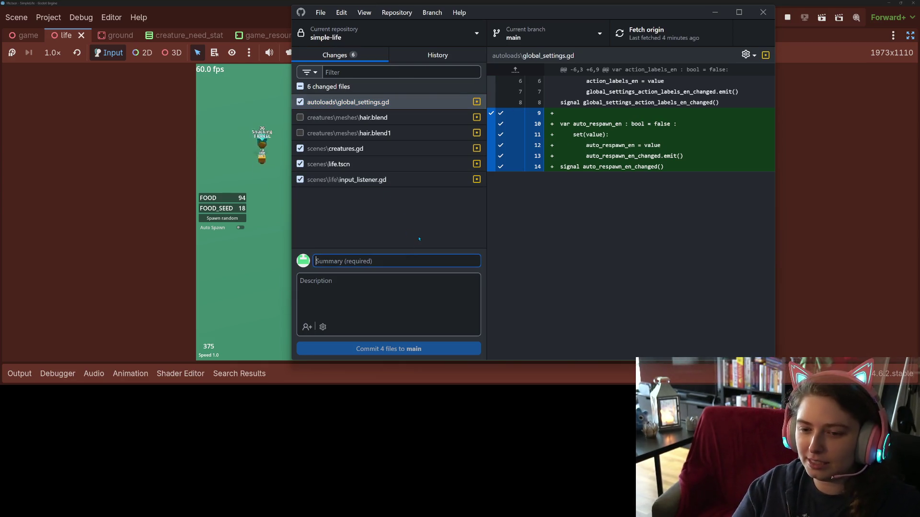
text(adds autospawning to)
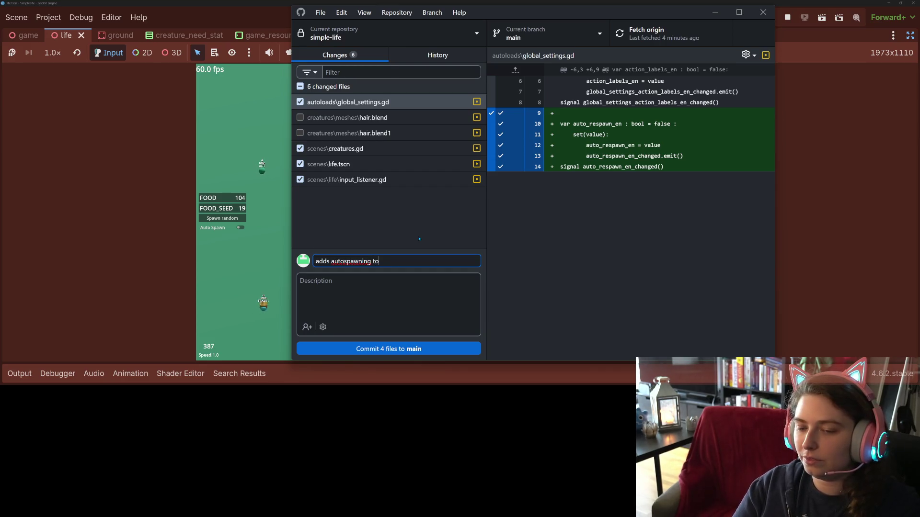
text( maintain a minimum po)
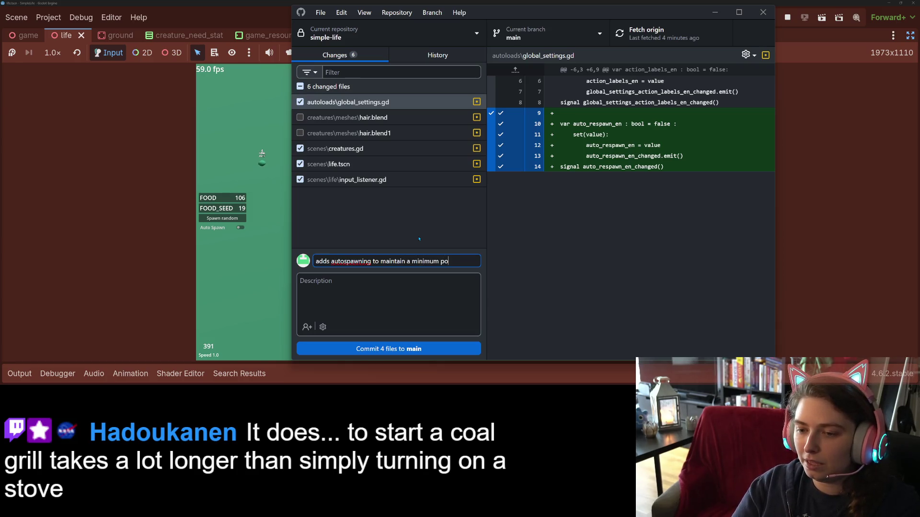
text(tion and)
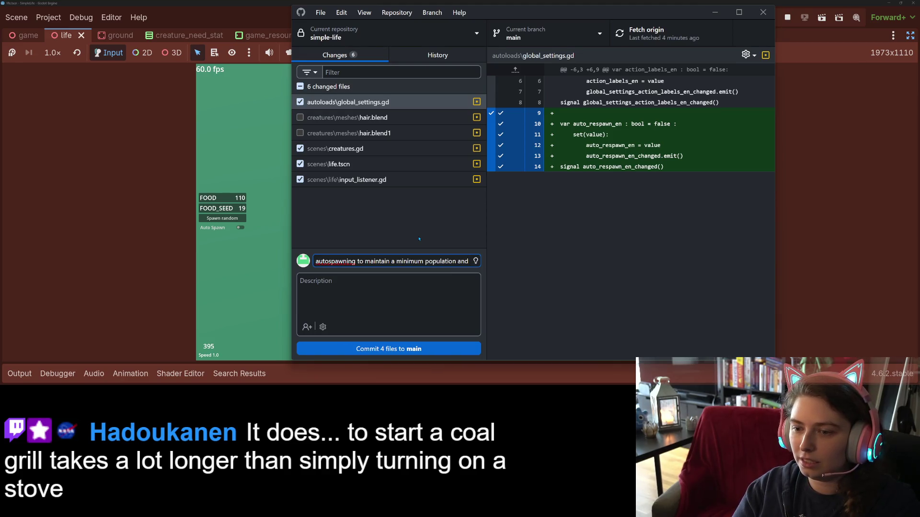
Step: Finish the autospawning summary, commit the four files to main and minimize GitHub Desktop
key(BackSpace)
key(BackSpace)
key(BackSpace)
text(wi)
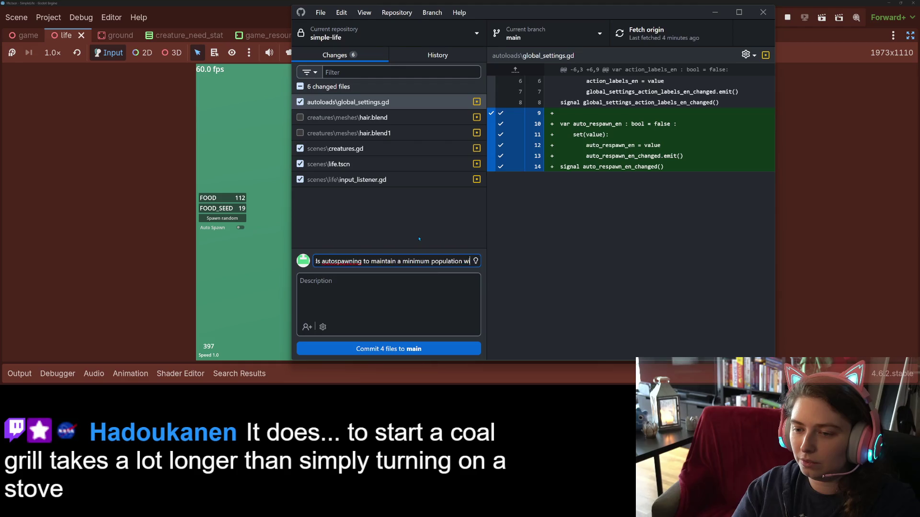
text(th switch and)
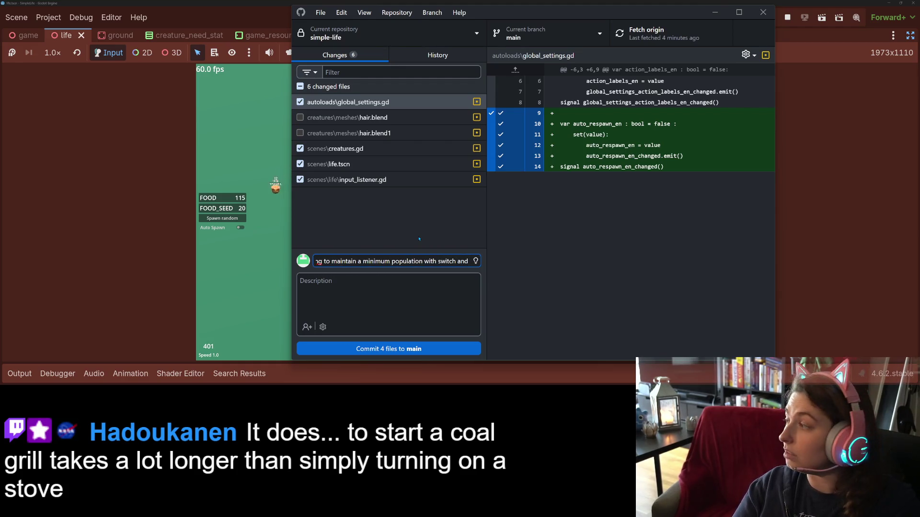
text( new bloodl)
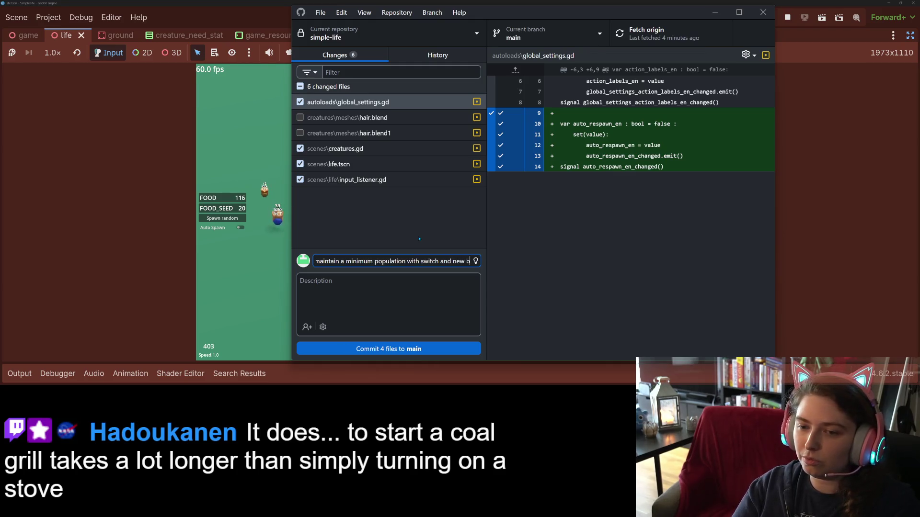
text(ine injections)
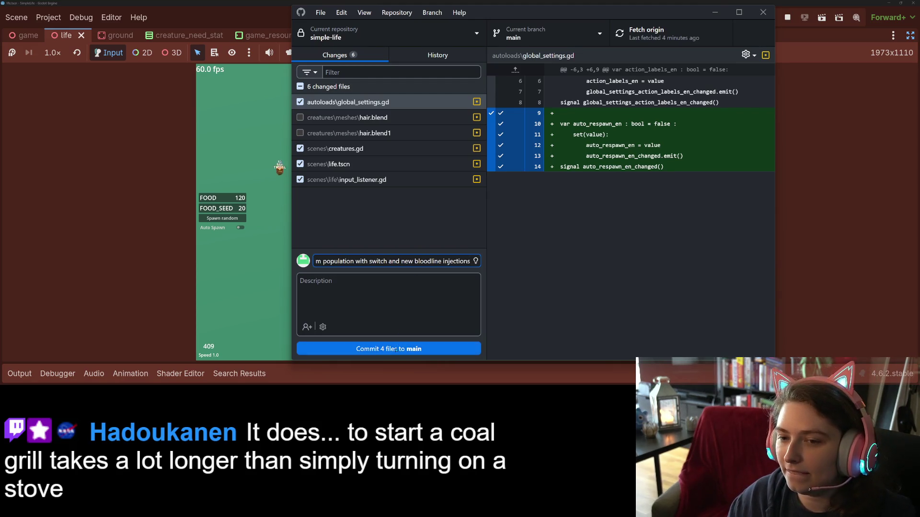
key(ctrl+Return)
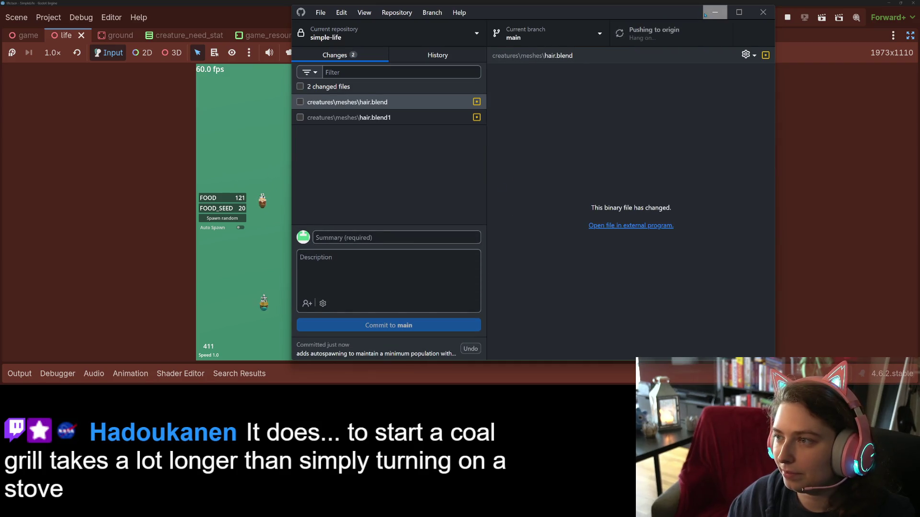
click(715, 13)
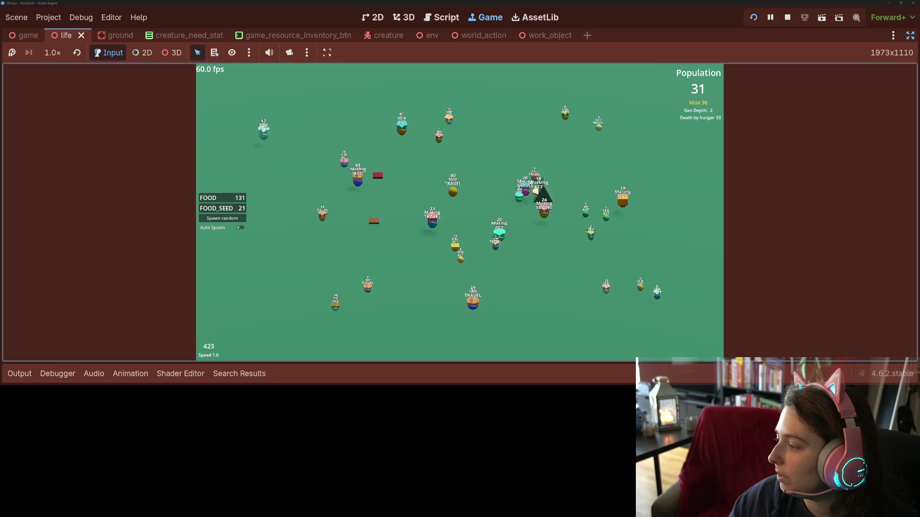
Step: Switch from the running game to the browser and bring up the Trello project board
key(alt+Tab)
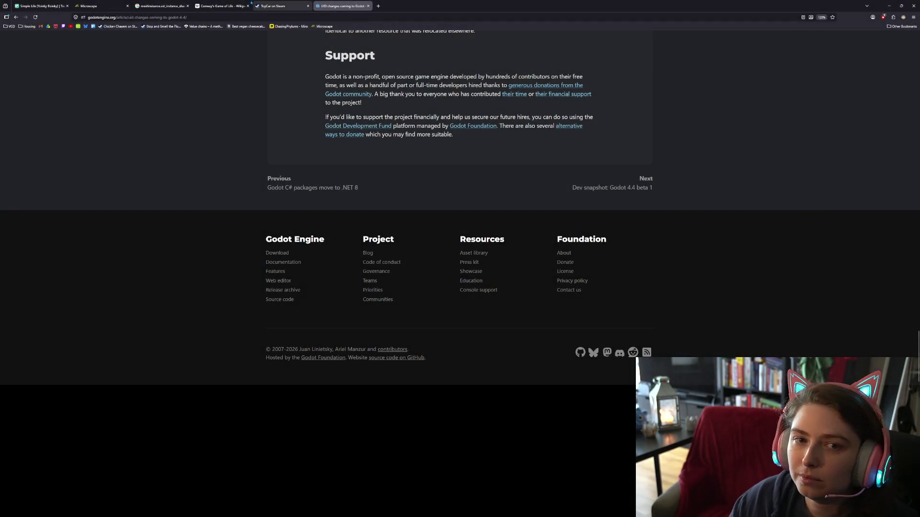
click(39, 6)
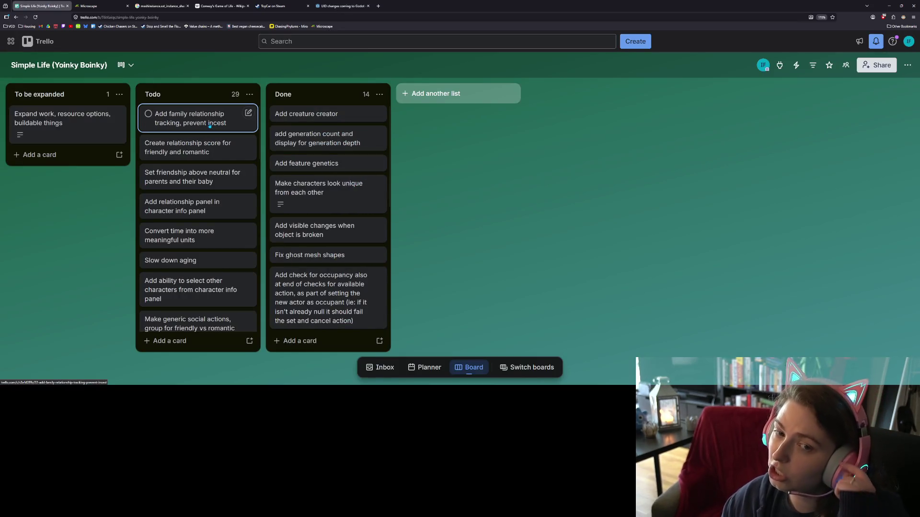
Step: Move the 'Add family relationship tracking, prevent incest' card from Todo into Done, adjusting page zoom
mouse_move(209, 123)
mouse_down()
mouse_move(320, 115)
mouse_move(316, 123)
mouse_up()
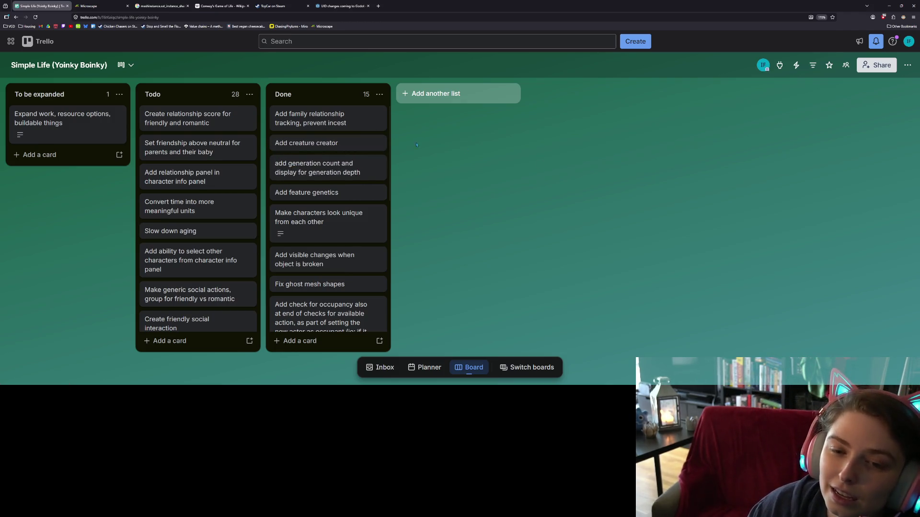
key(ctrl+plus)
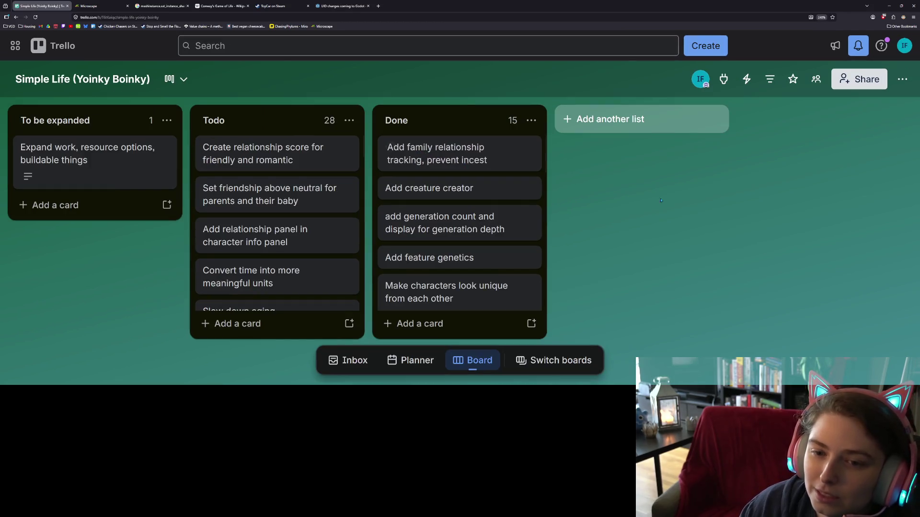
mouse_move(191, 177)
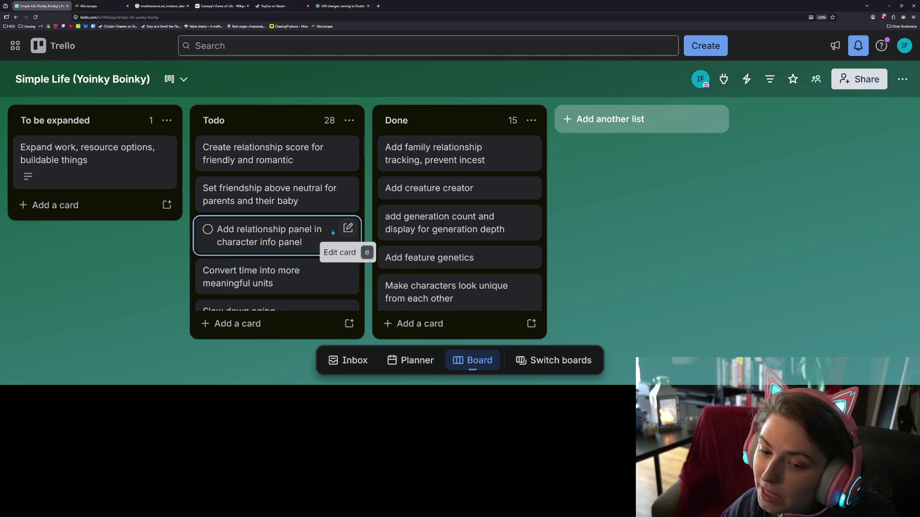
key(ctrl+minus)
key(ctrl+minus)
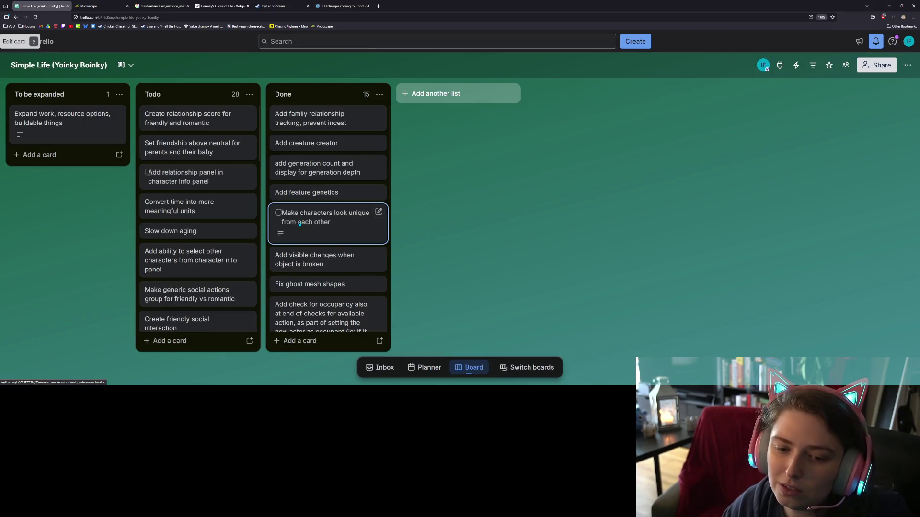
key(ctrl+minus)
key(ctrl+minus)
scroll(154, 288, down, 4)
scroll(182, 306, down, 3)
scroll(179, 306, down, 3)
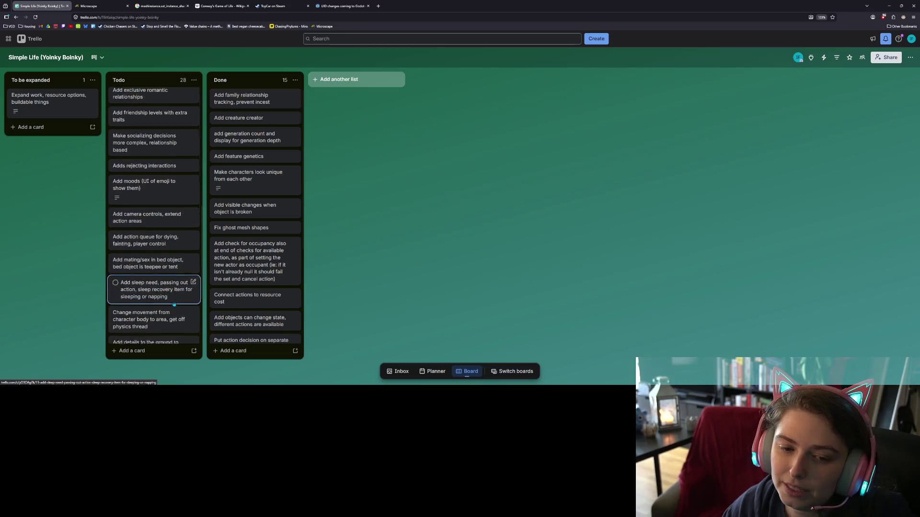
scroll(176, 305, down, 3)
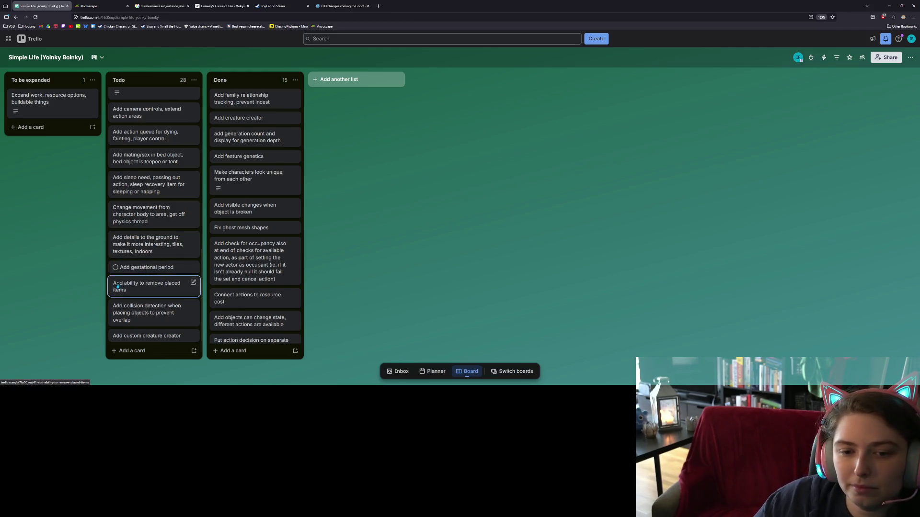
mouse_move(153, 298)
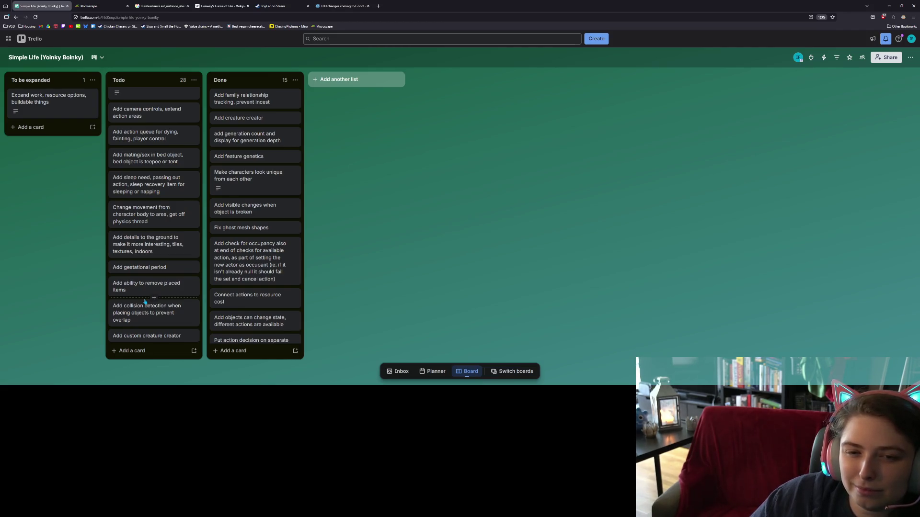
scroll(145, 302, up, 3)
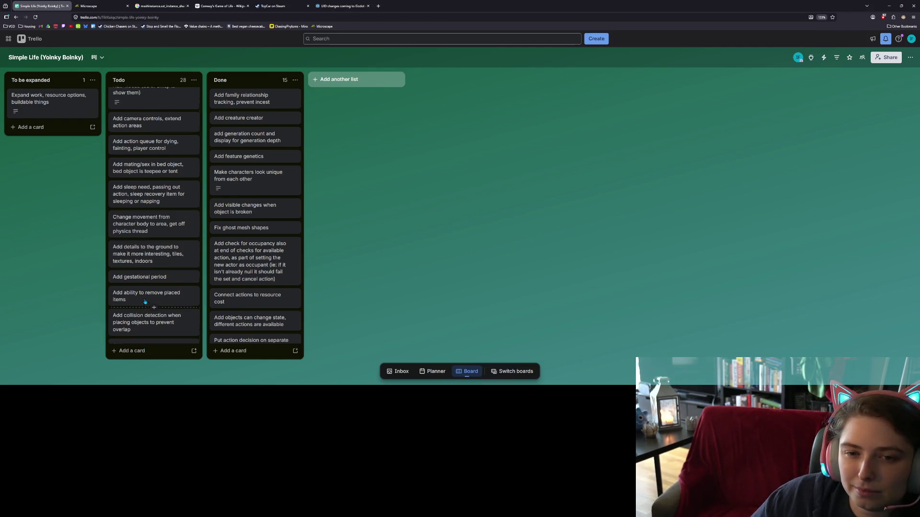
scroll(144, 303, up, 3)
scroll(147, 304, up, 3)
scroll(148, 305, up, 2)
scroll(147, 302, up, 1)
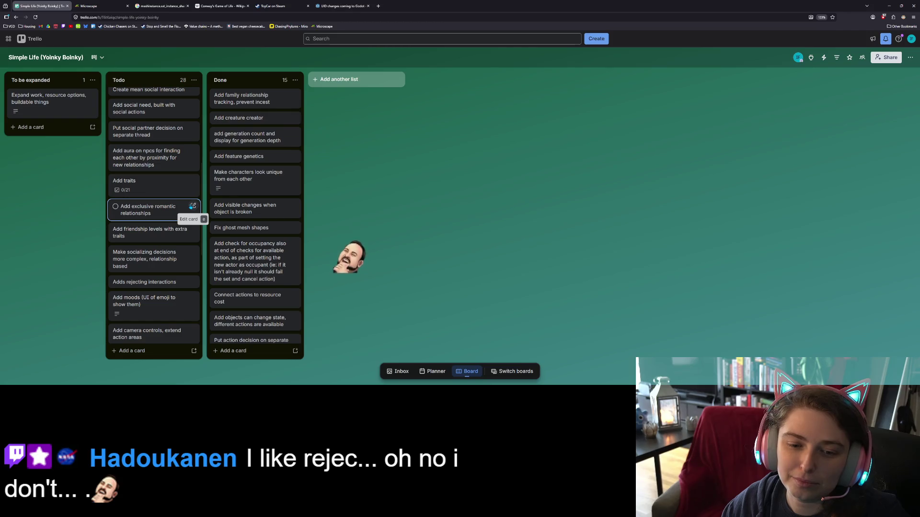
scroll(178, 287, up, 4)
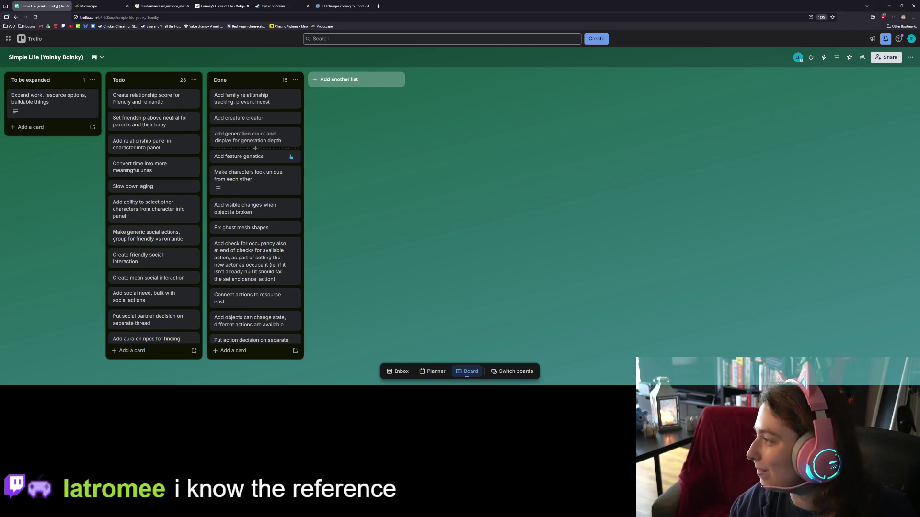
Step: Cancel a stray new-card composer in Todo and open the 'Add traits' card
click(140, 351)
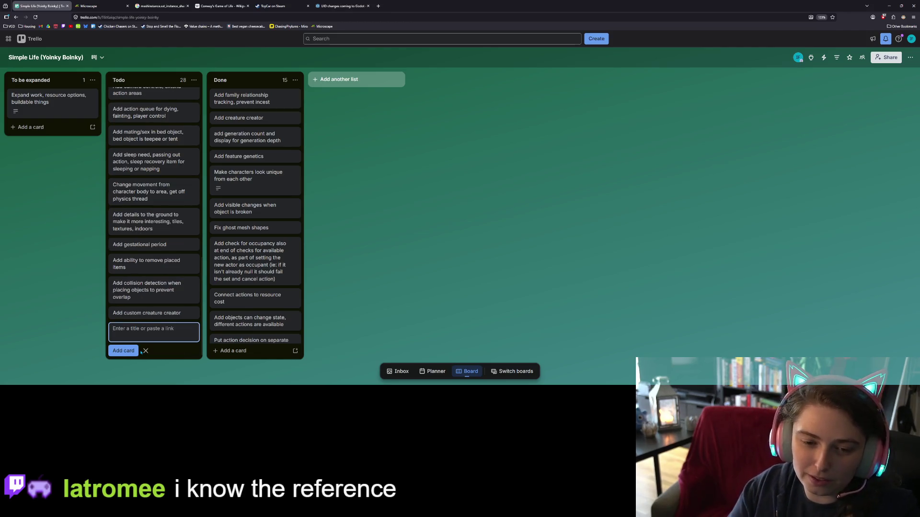
key(Escape)
scroll(144, 259, up, 5)
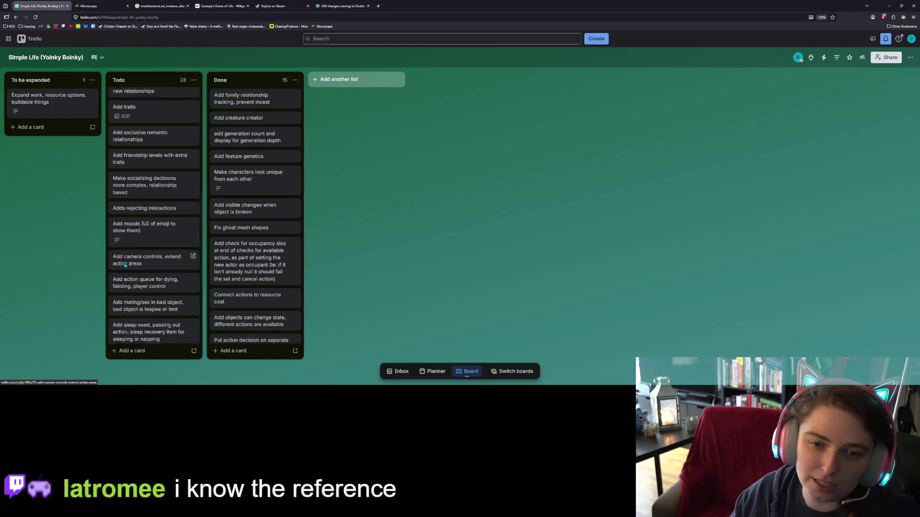
click(155, 147)
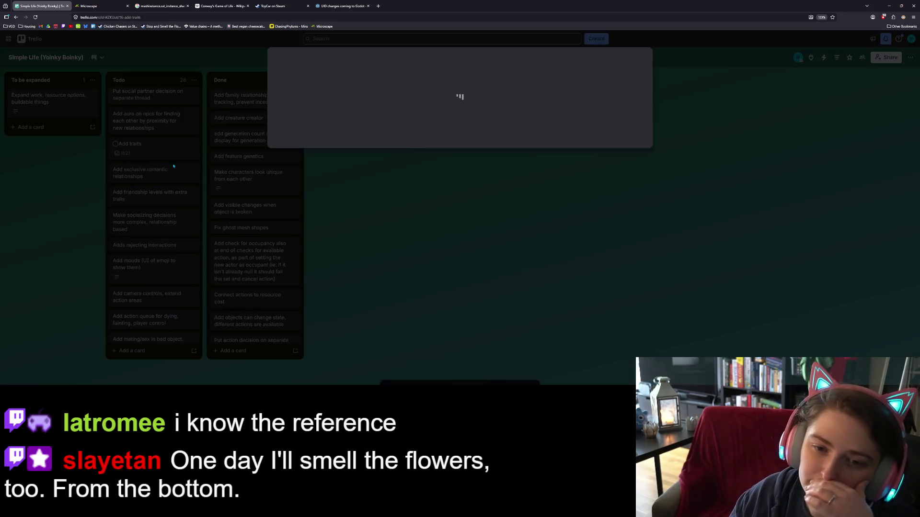
scroll(376, 267, down, 5)
scroll(403, 287, down, 3)
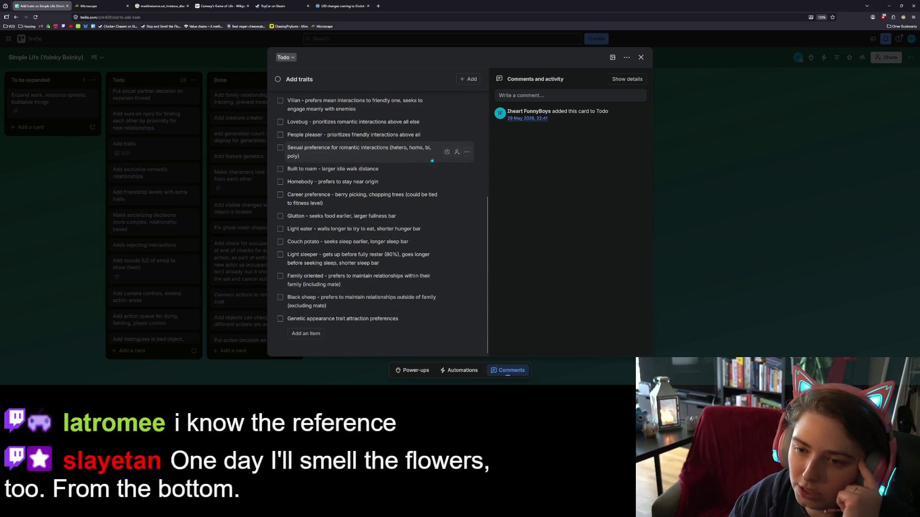
Step: Convert the sexual preference checklist item into its own Todo card and close the Add traits card
click(468, 151)
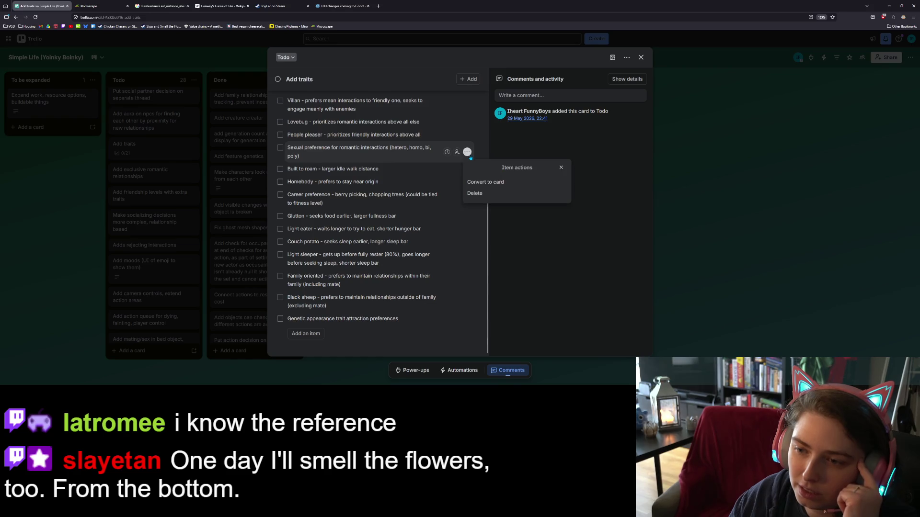
click(474, 184)
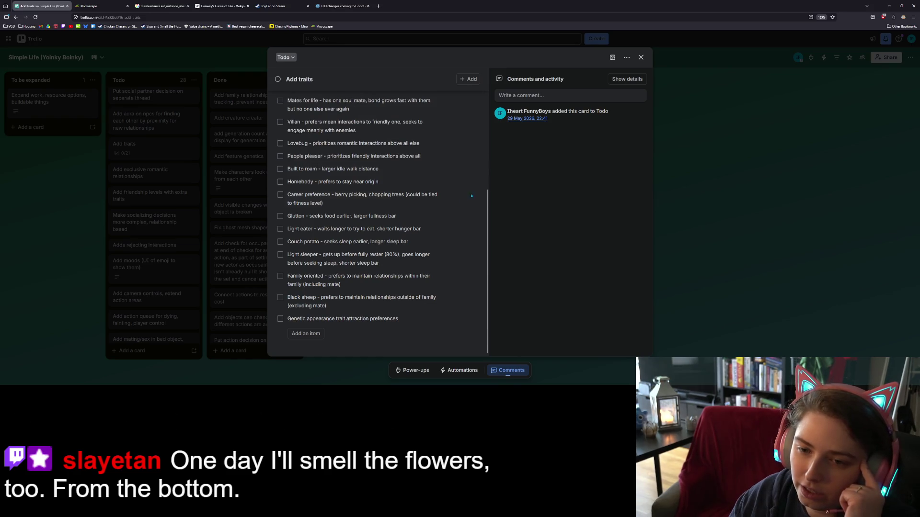
click(640, 58)
scroll(155, 216, down, 5)
drag(154, 216, 170, 134)
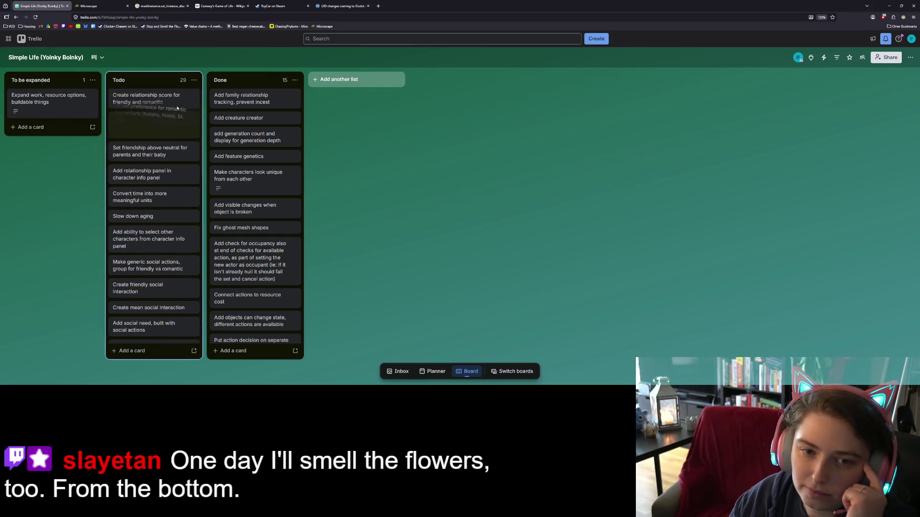
Step: Drop the sexual preference card at the top of Todo and return to the Godot editor
drag(170, 134, 173, 101)
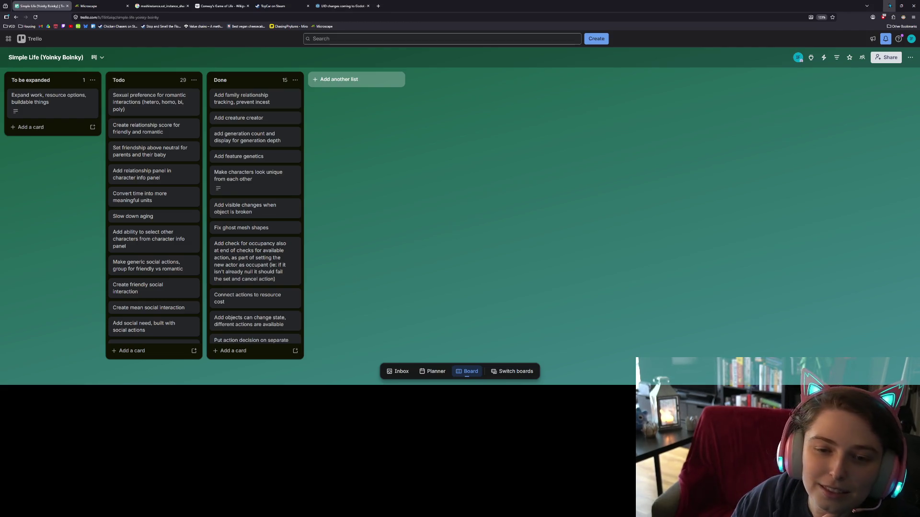
key(alt+Tab)
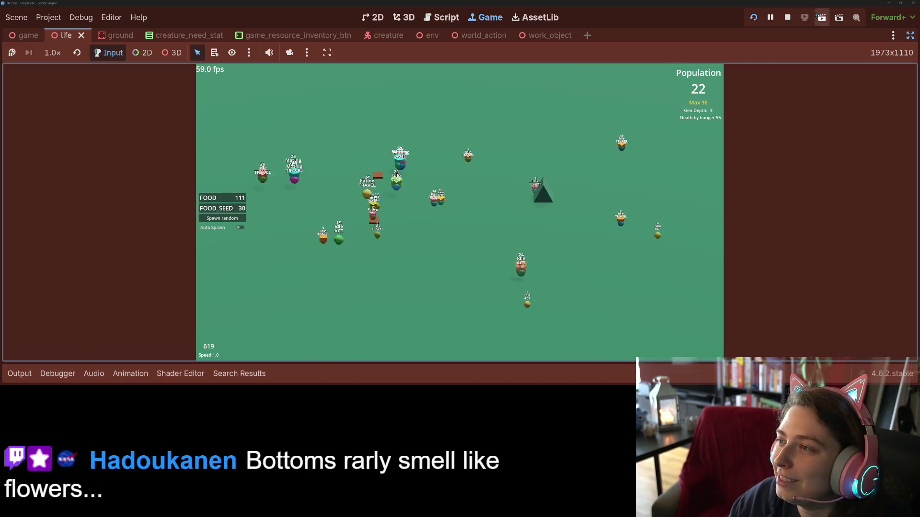
Step: Stop the game, restore the editor docks and open creature.gd at its familial_creatures declaration
key(F8)
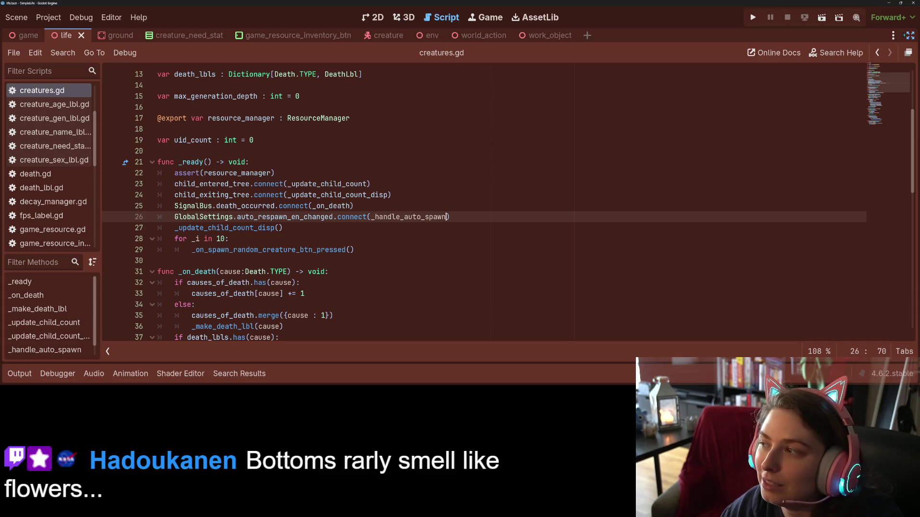
key(ctrl+shift+F11)
click(422, 228)
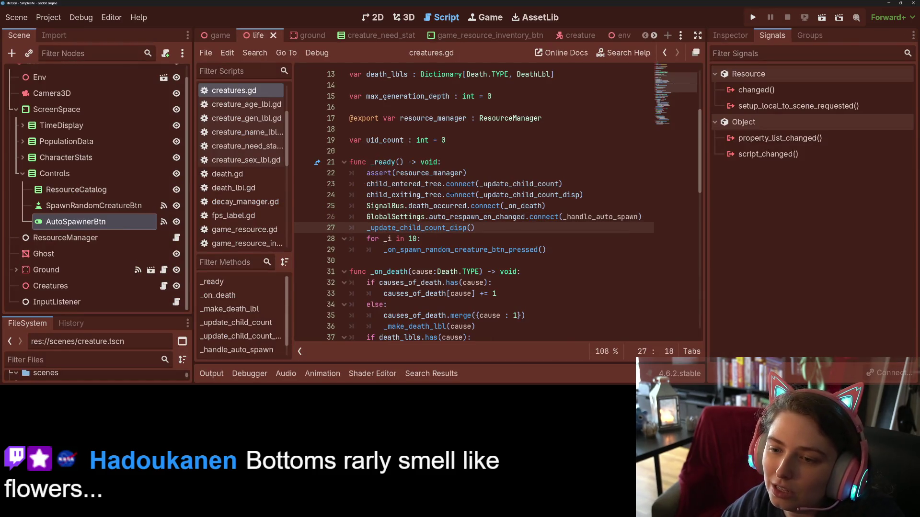
scroll(244, 144, up, 3)
click(231, 118)
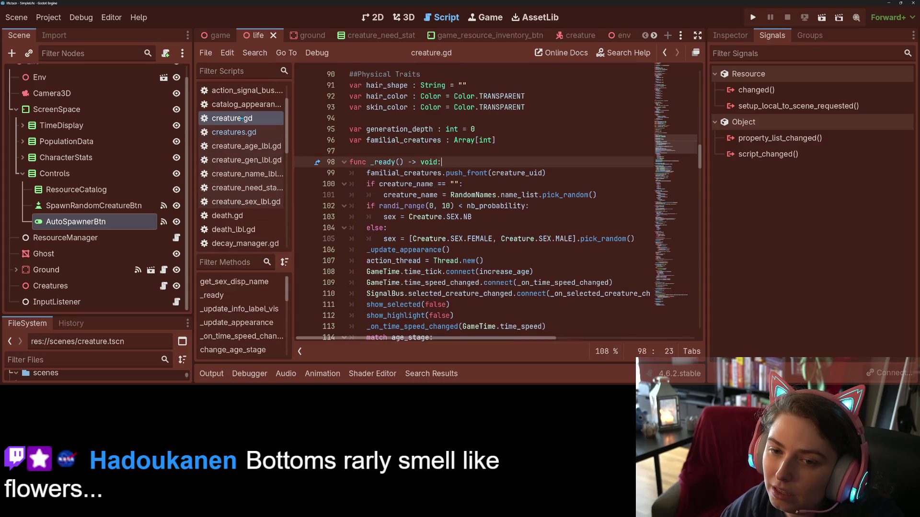
click(447, 173)
scroll(467, 216, up, 4)
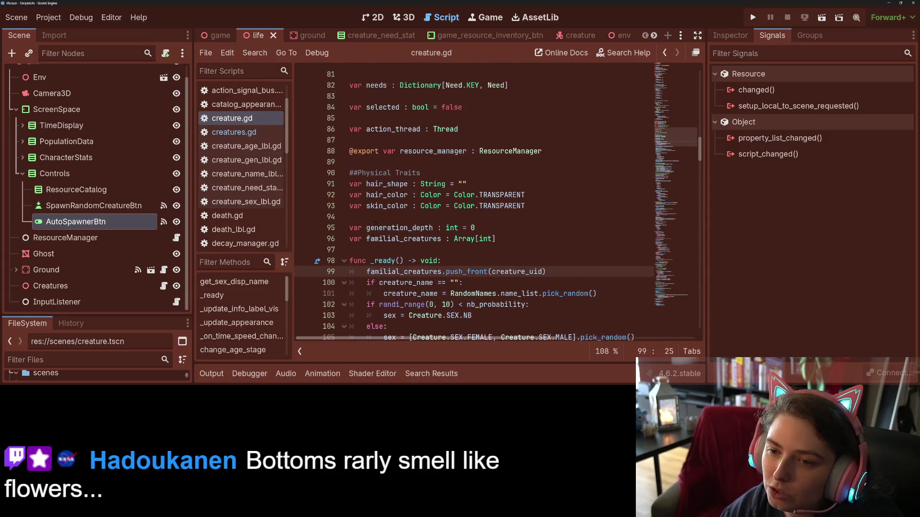
click(539, 271)
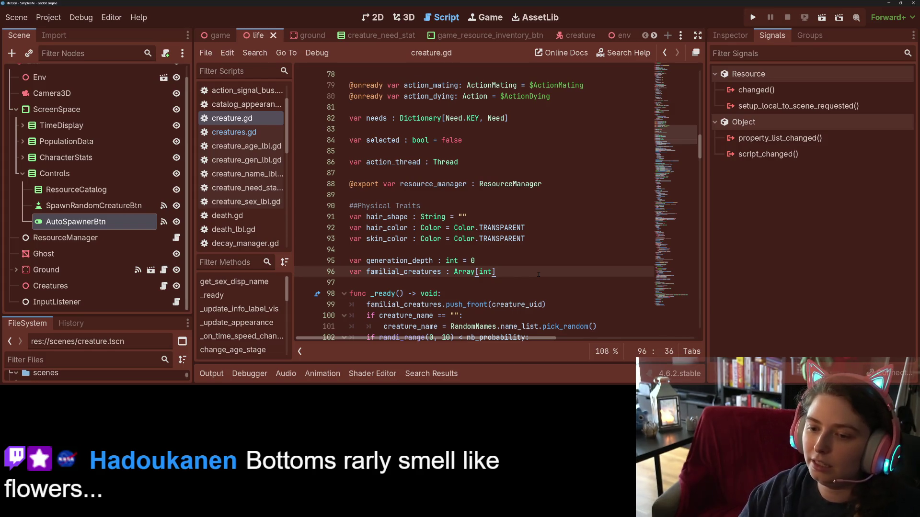
scroll(539, 273, up, 5)
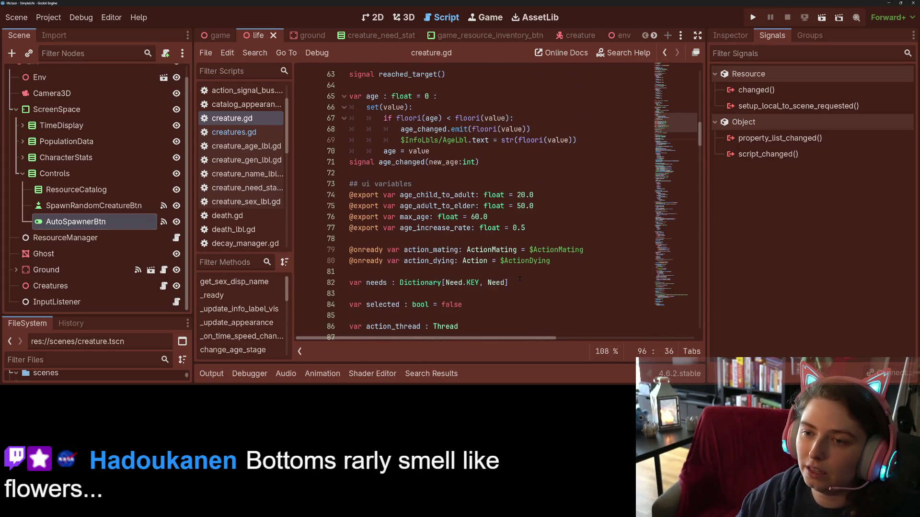
scroll(468, 216, up, 2)
scroll(467, 215, up, 3)
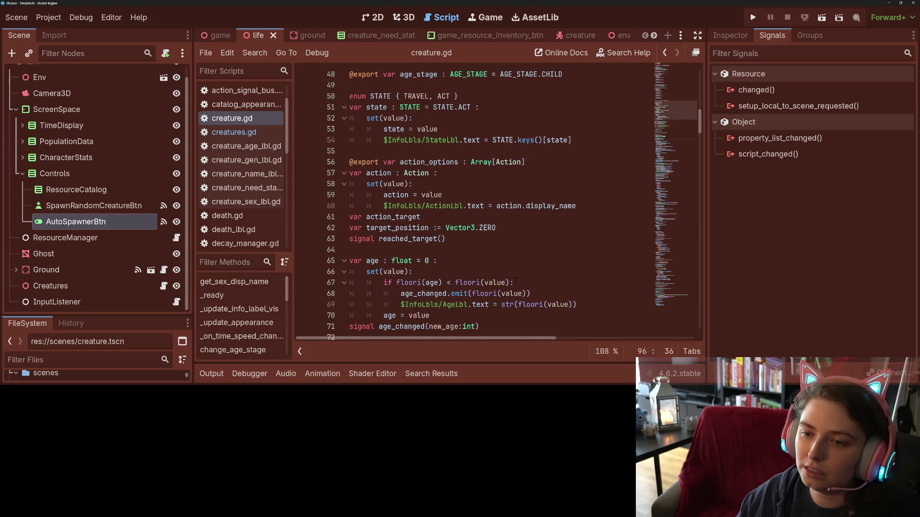
scroll(467, 216, up, 2)
scroll(467, 216, up, 3)
scroll(467, 216, up, 3)
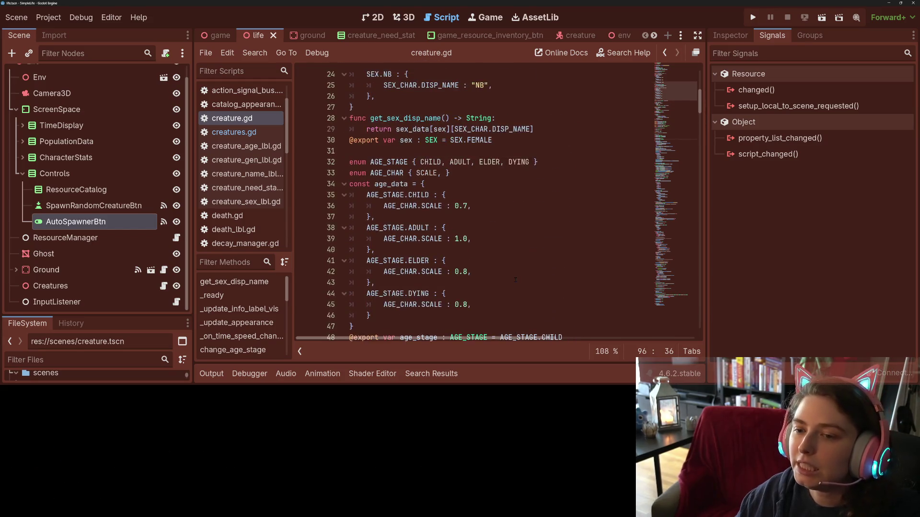
scroll(498, 275, up, 1)
Step: Declare 'var sex_preferences : Array[SEX]' on a new line below the exported sex variable
click(509, 174)
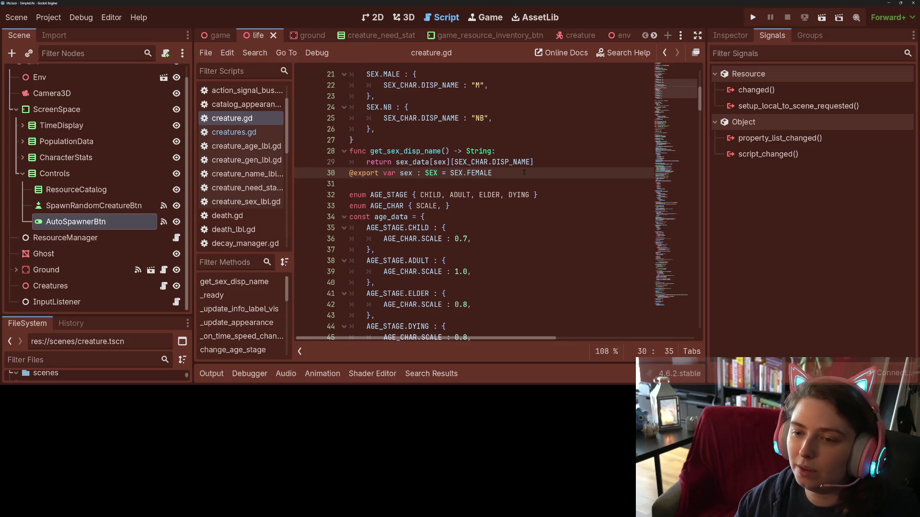
key(Return)
text(var sex_preferences : A)
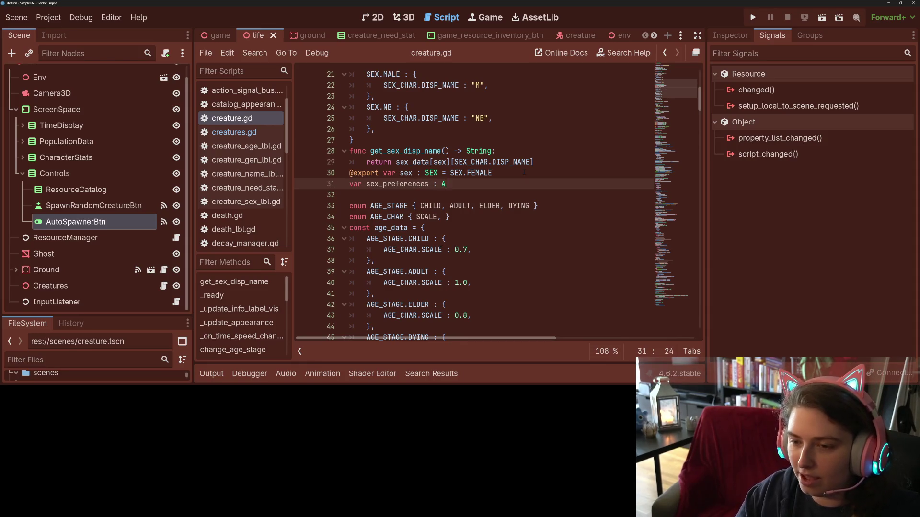
text(rray[SEX])
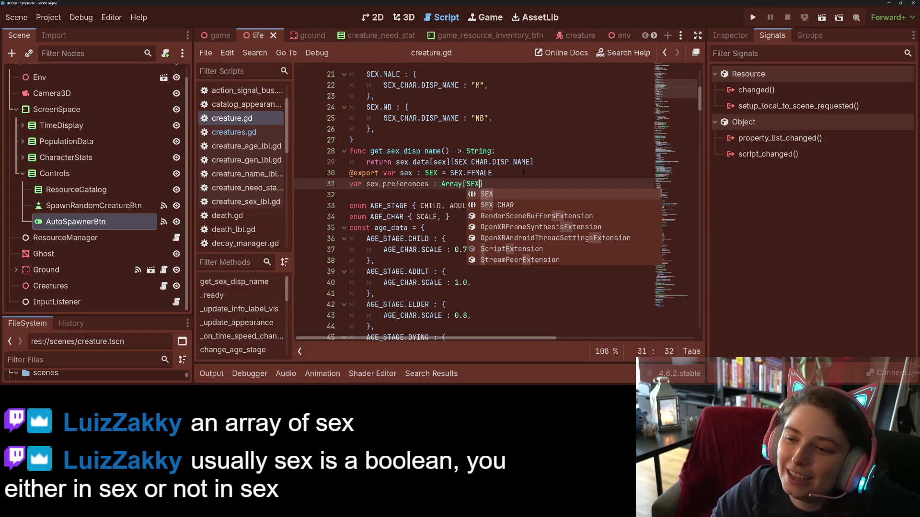
click(524, 173)
click(527, 184)
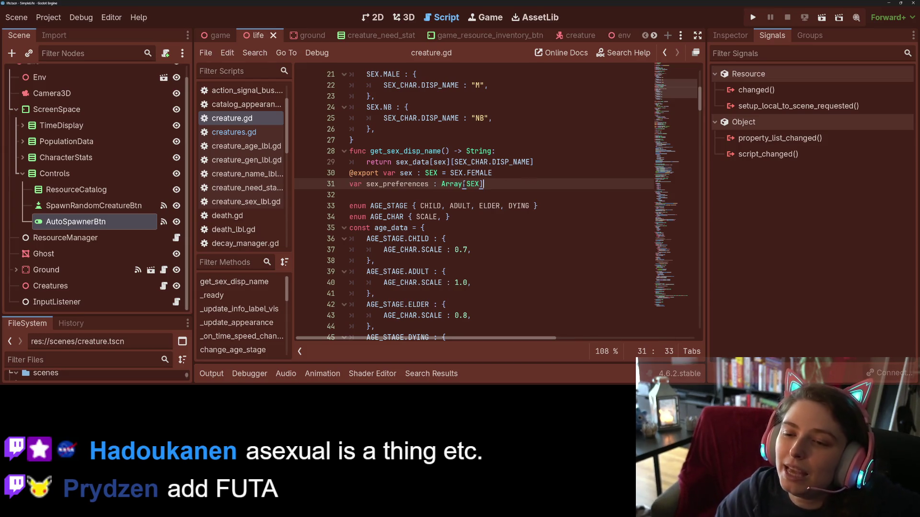
double_click(397, 184)
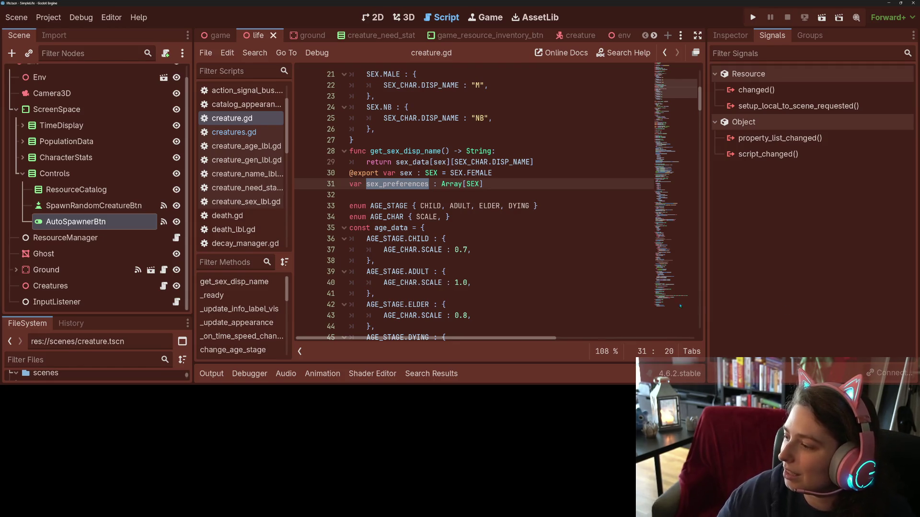
click(503, 265)
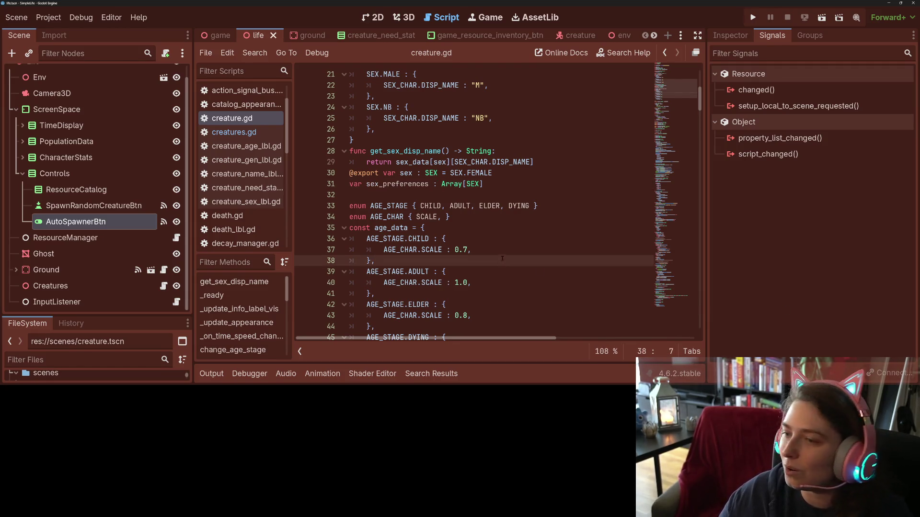
click(541, 215)
key(Down)
key(Down)
key(Down)
key(Down)
key(Down)
key(Down)
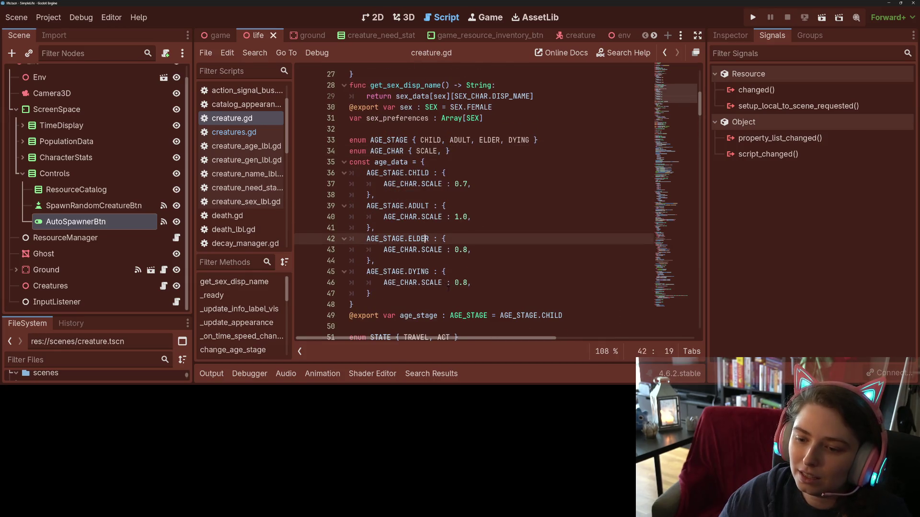
key(Down)
key(Down)
key(Down)
scroll(431, 216, up, 4)
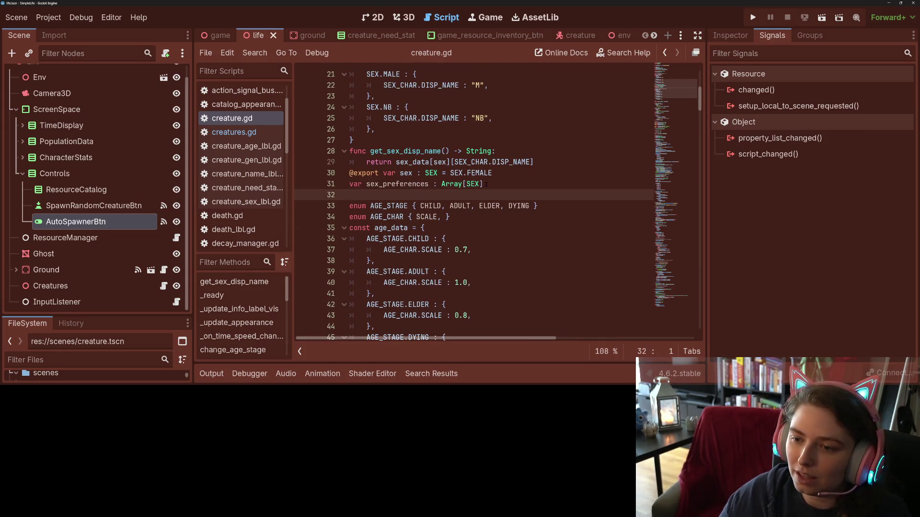
click(387, 184)
double_click(388, 184)
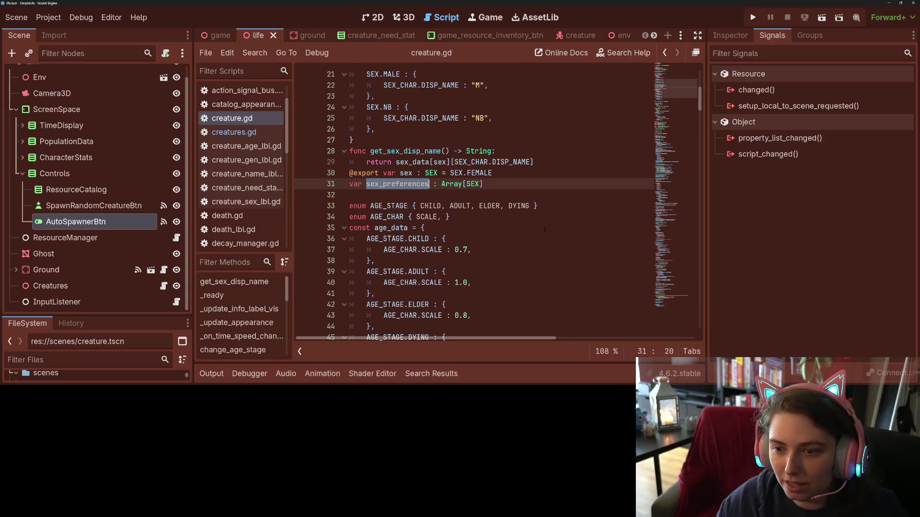
scroll(507, 236, down, 4)
scroll(507, 236, down, 4)
scroll(506, 236, down, 4)
scroll(507, 236, down, 4)
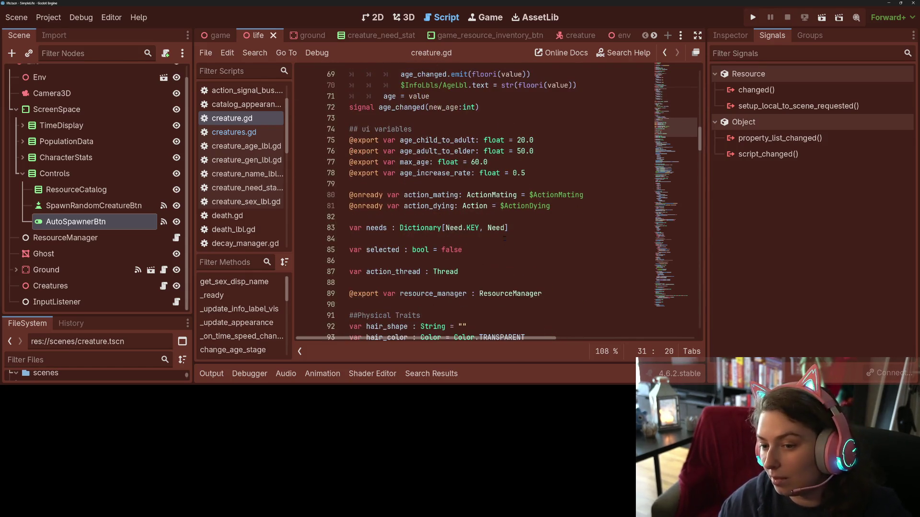
scroll(506, 236, down, 5)
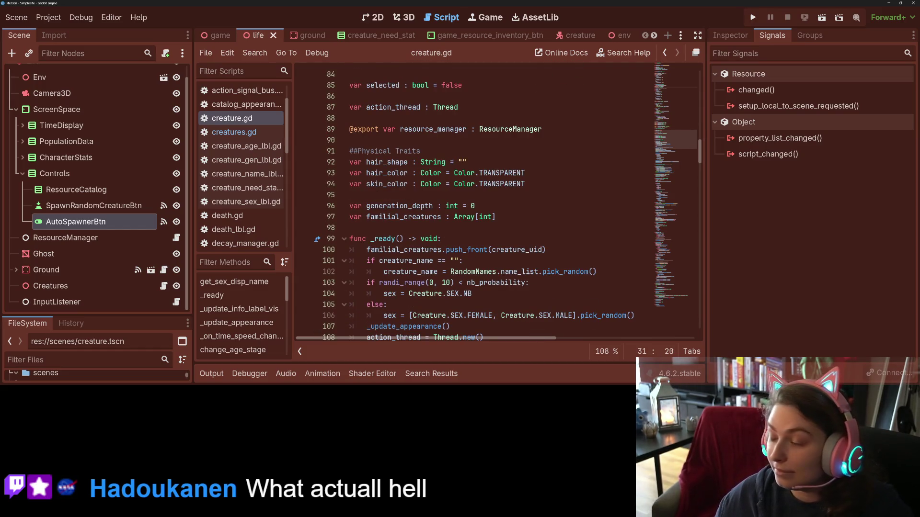
scroll(506, 236, down, 3)
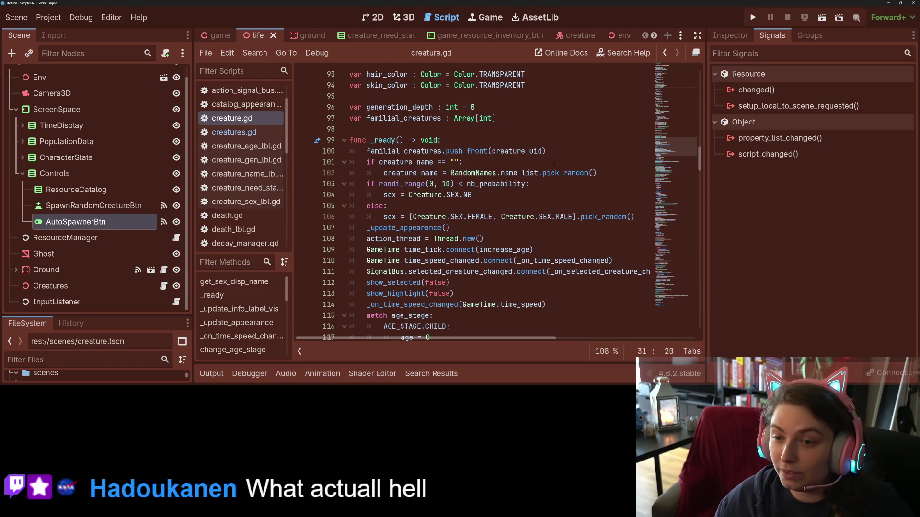
Step: Insert a blank line before the _update_appearance call in _ready and review the nearby thread lines
click(366, 228)
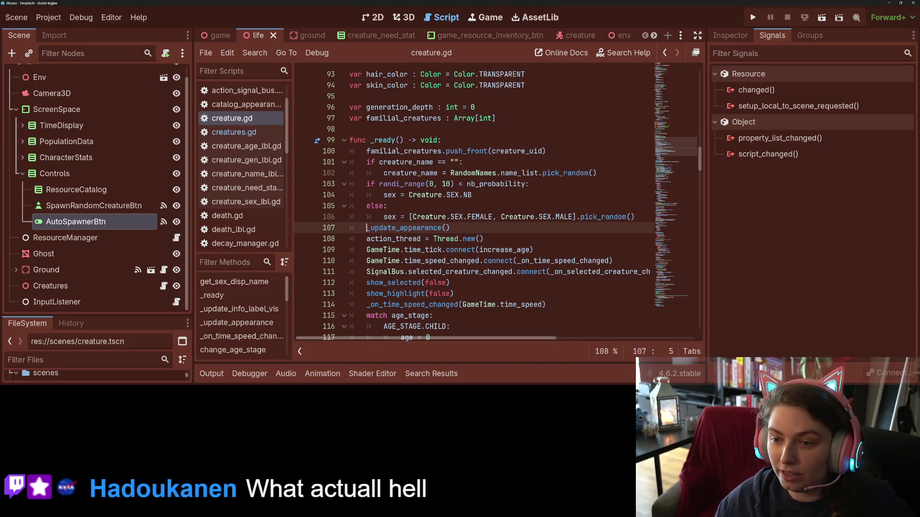
key(Return)
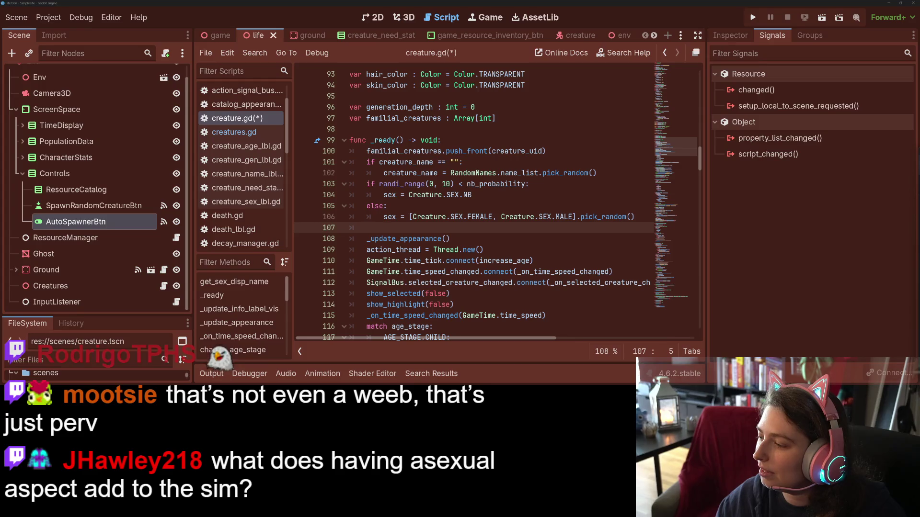
click(623, 260)
click(592, 249)
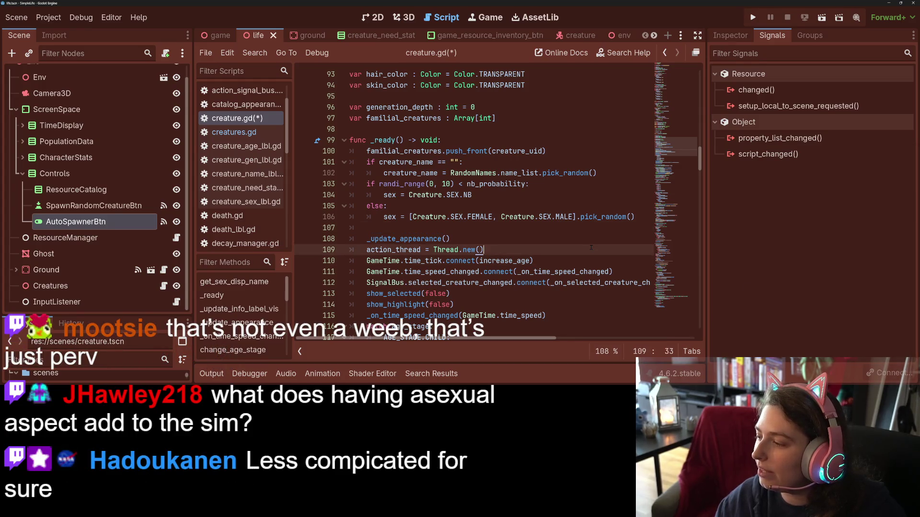
click(443, 226)
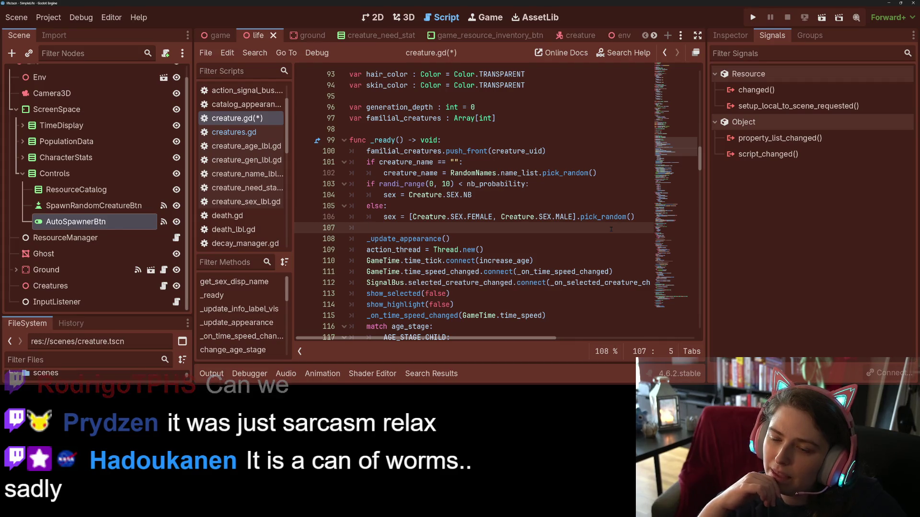
Step: Remove the blank line after the else branch of the sex assignment and save creature.gd
click(496, 194)
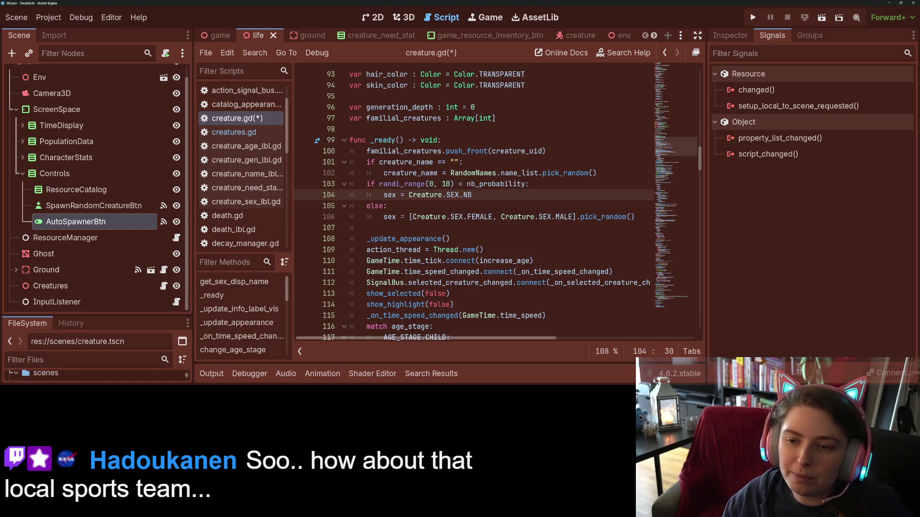
key(Down)
key(Down)
key(Down)
key(BackSpace)
key(ctrl+s)
scroll(475, 209, down, 3)
scroll(475, 208, down, 3)
scroll(475, 209, down, 2)
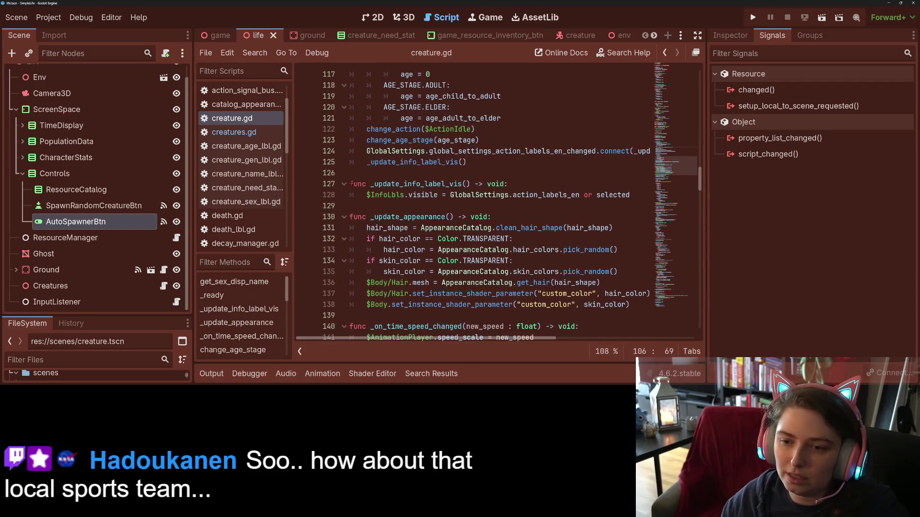
Step: Add a new 'func _calc_random_sexual_pref() -> void:' after _ready whose body sets 'sex_preferences = []'
click(369, 129)
click(410, 173)
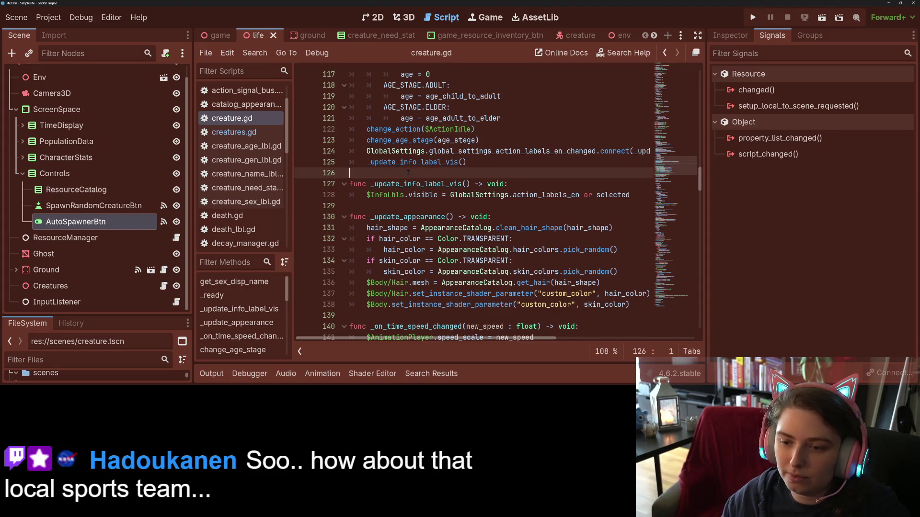
key(Return)
key(Return)
text(func _)
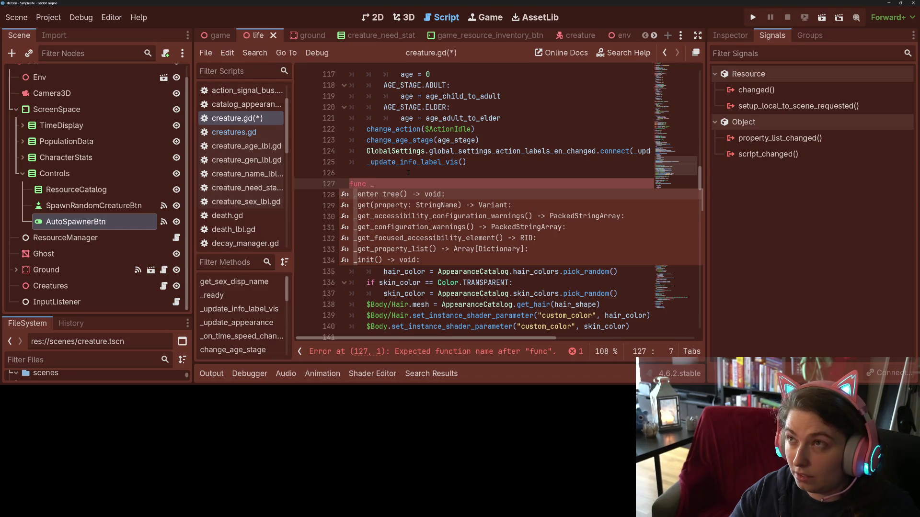
text(calc)
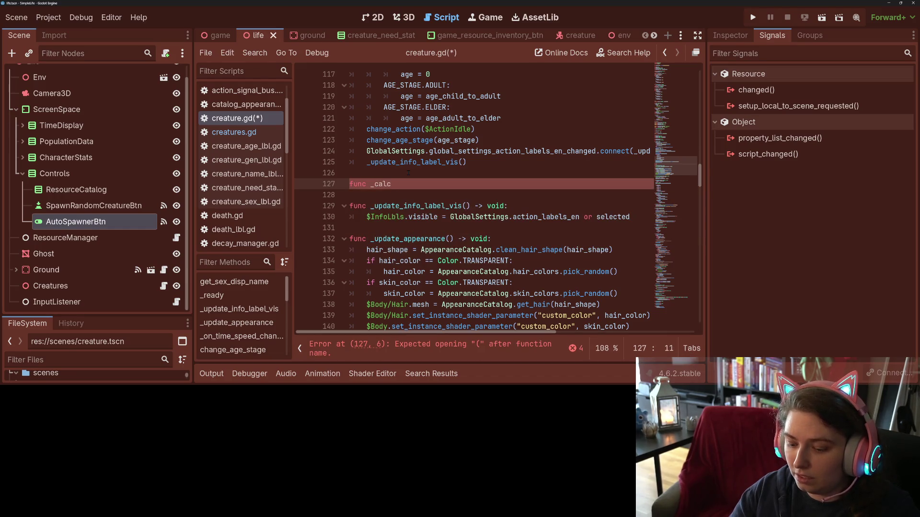
text(_random_sex)
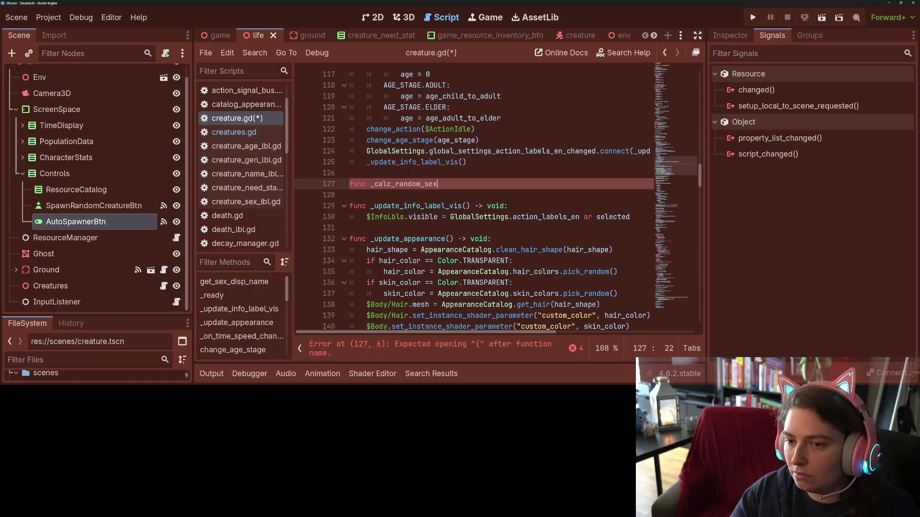
text(ual_pref)
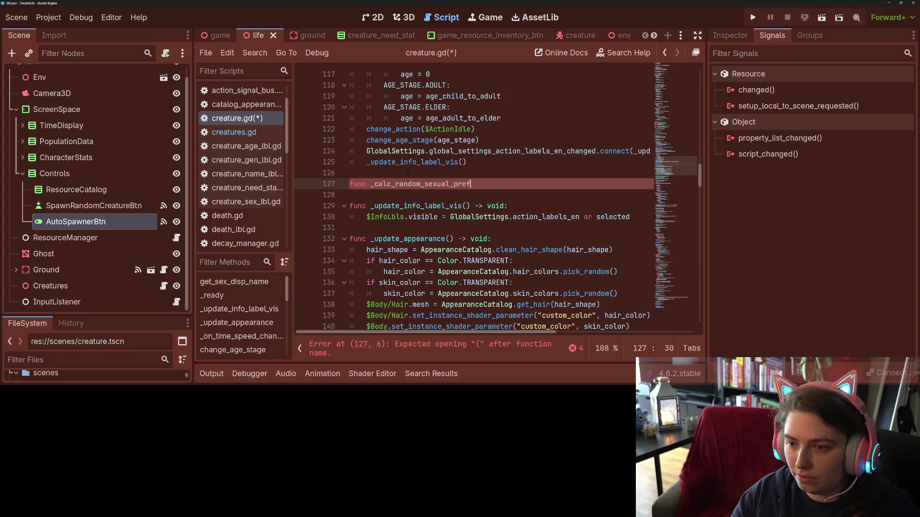
text(() -> void:)
key(Return)
text(p)
key(BackSpace)
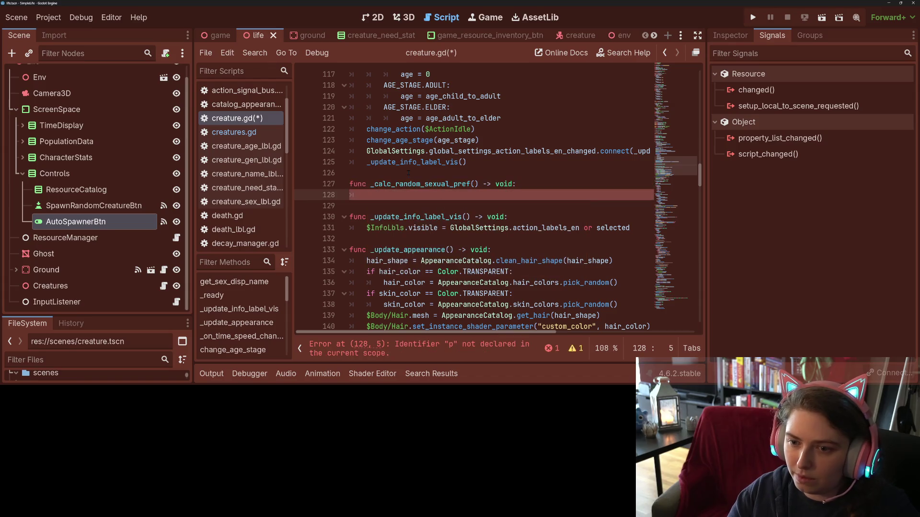
text(sex_preferences)
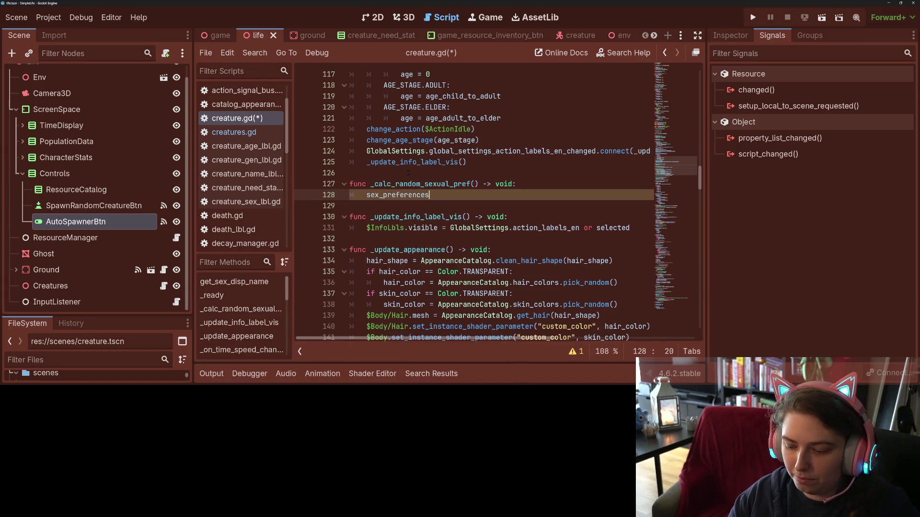
text( = [])
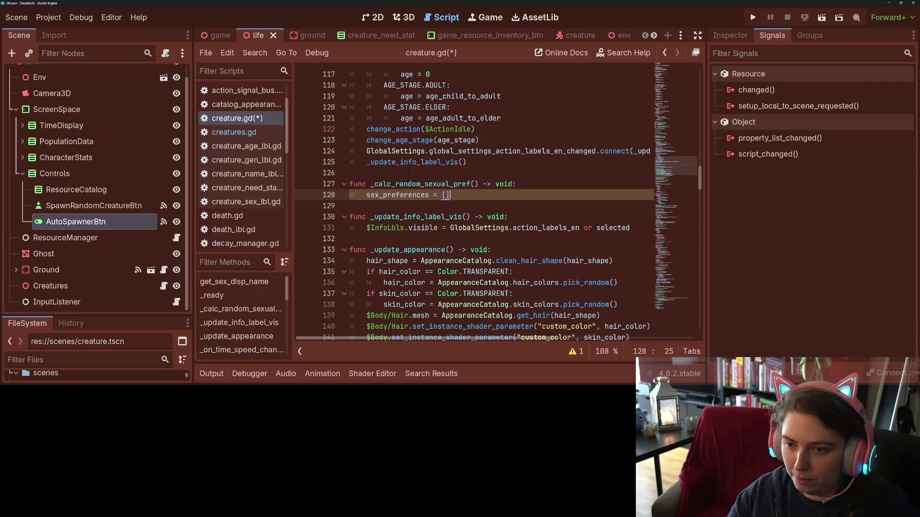
key(Return)
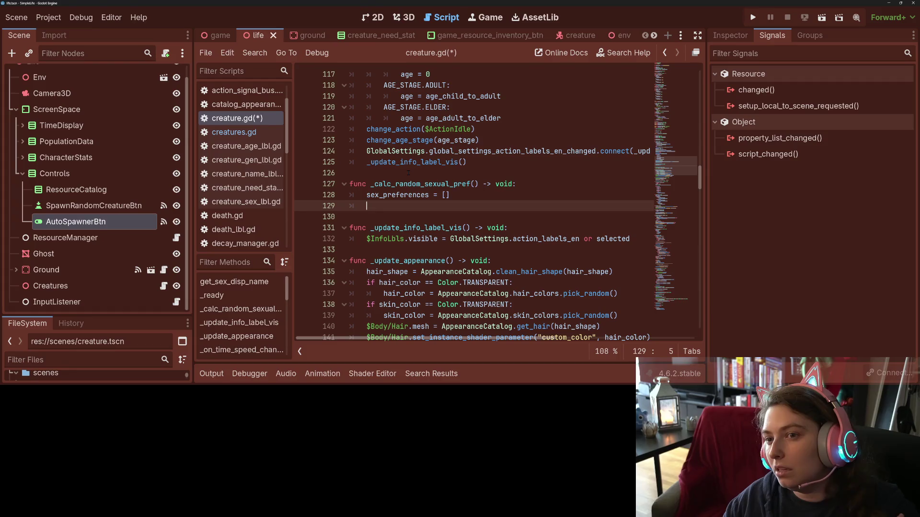
key(Return)
key(Return)
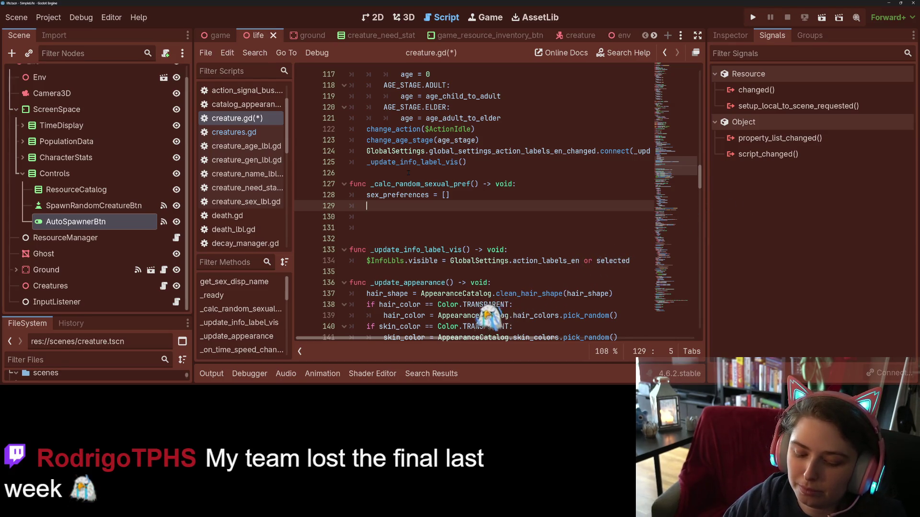
scroll(475, 201, up, 15)
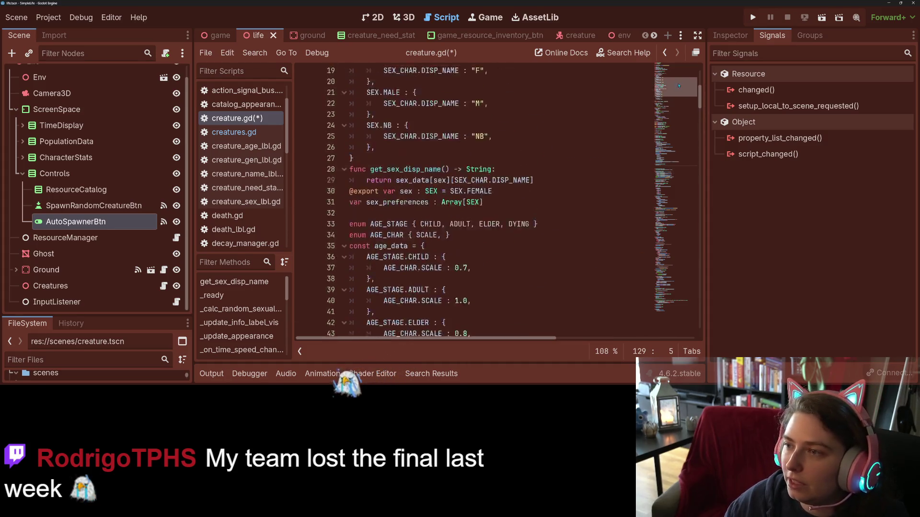
scroll(474, 202, up, 15)
scroll(475, 201, up, 1)
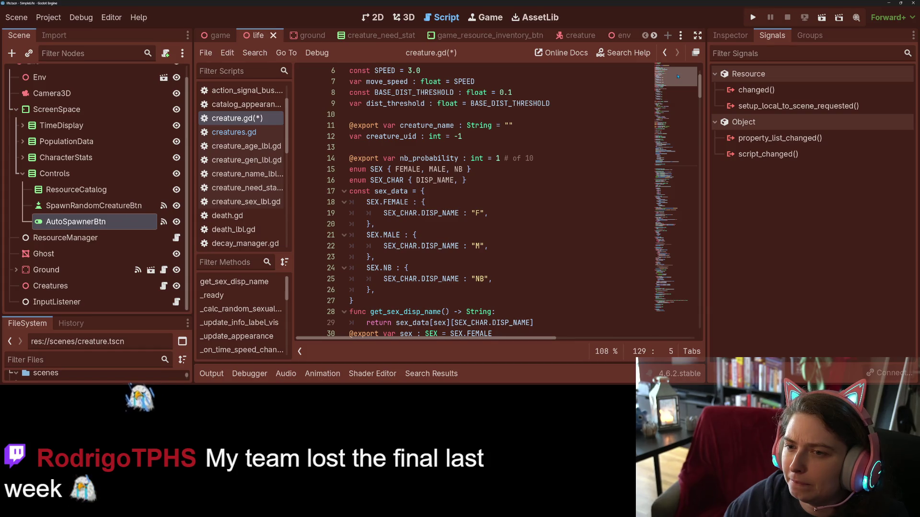
scroll(474, 202, up, 2)
Step: Check the sex_preferences declaration, then write 'if [0,1].pick_random() == 0:' in the new function
click(474, 162)
click(527, 184)
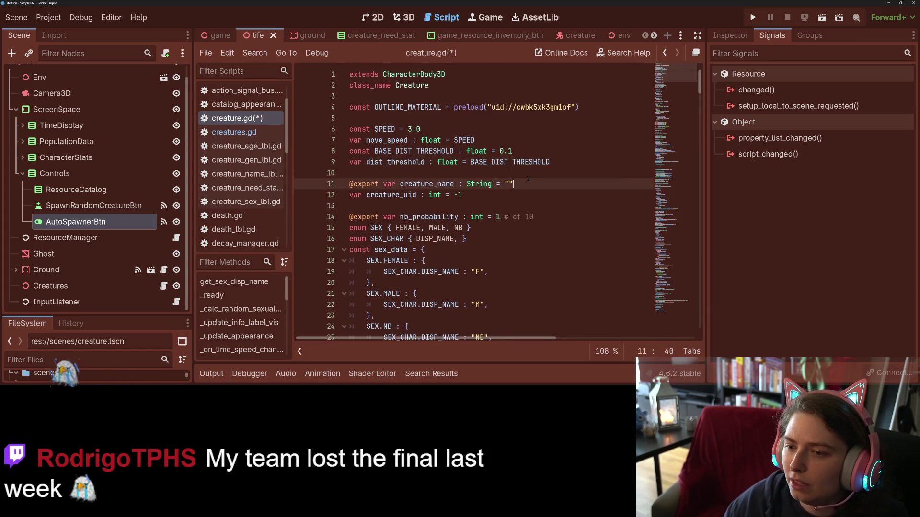
scroll(527, 180, down, 3)
scroll(526, 180, down, 2)
scroll(526, 180, down, 1)
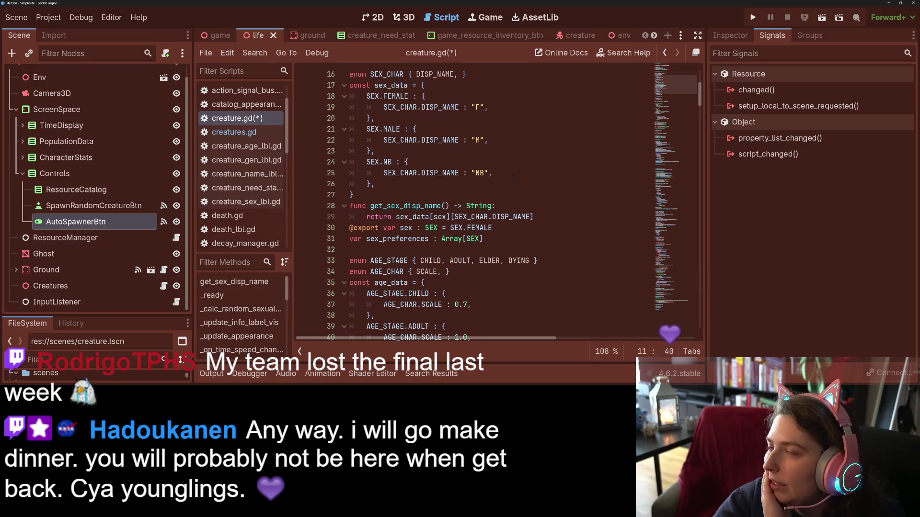
scroll(488, 202, down, 6)
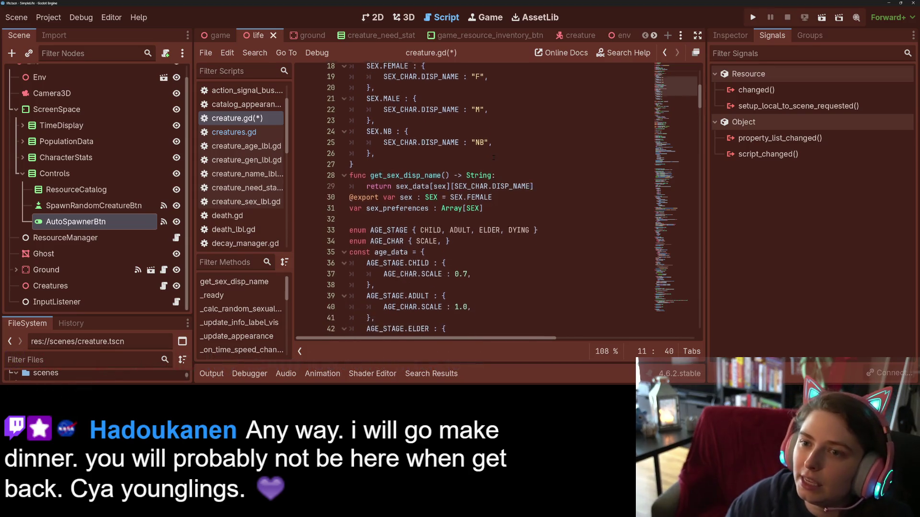
scroll(488, 202, down, 5)
scroll(489, 201, down, 5)
scroll(489, 202, down, 3)
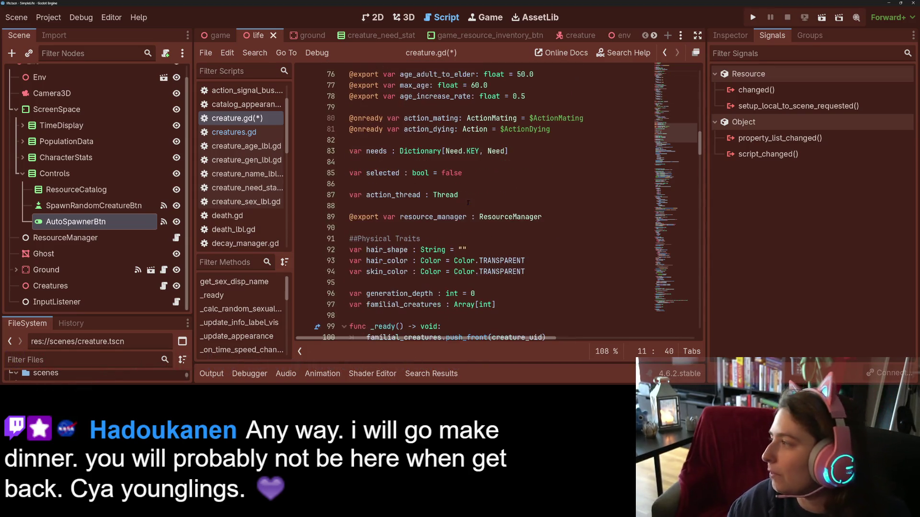
scroll(489, 202, down, 3)
scroll(489, 201, down, 2)
scroll(490, 202, down, 3)
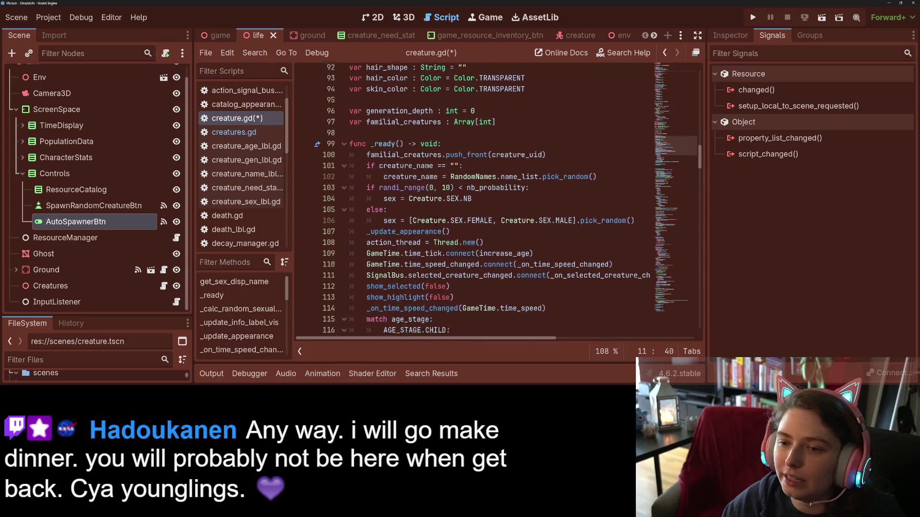
scroll(488, 201, down, 2)
scroll(489, 201, down, 3)
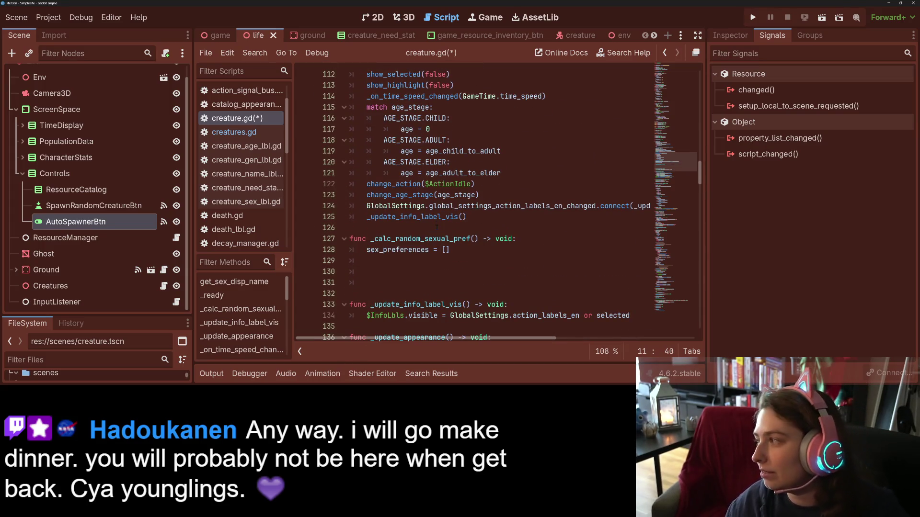
click(495, 247)
click(470, 259)
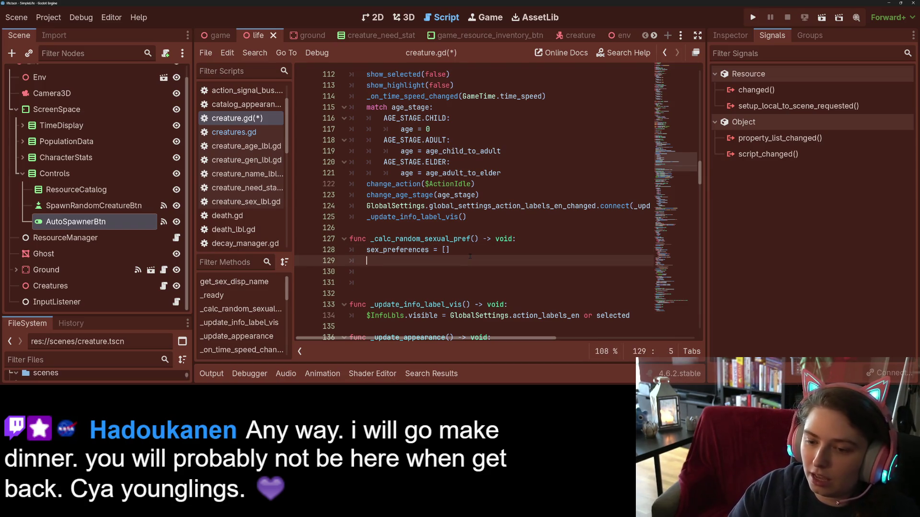
text(if )
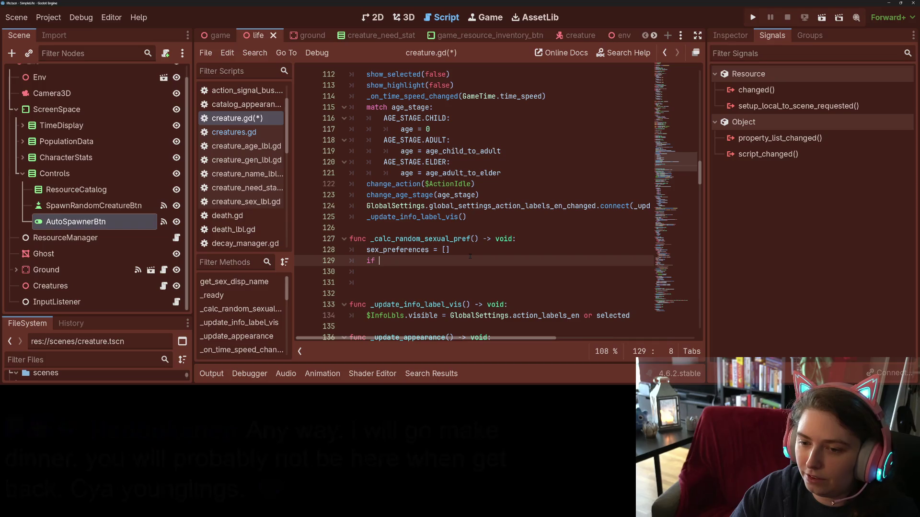
text([)
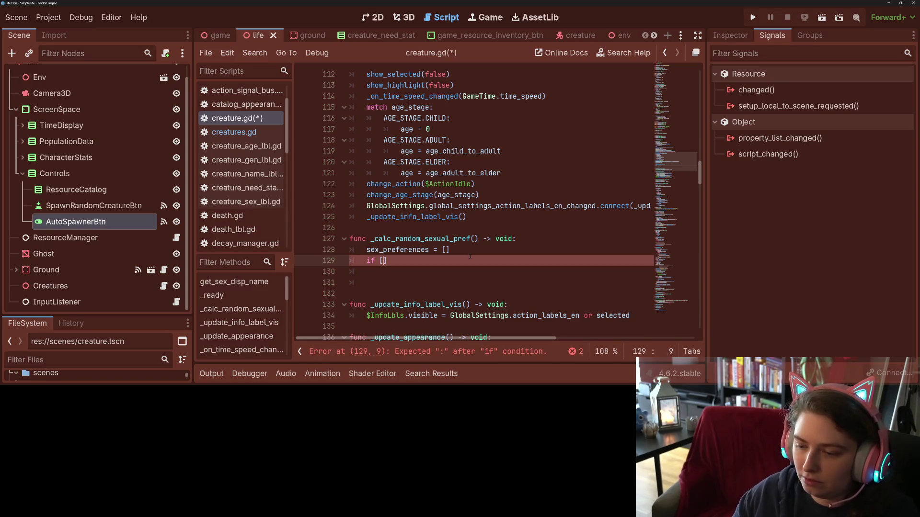
text(0,1])
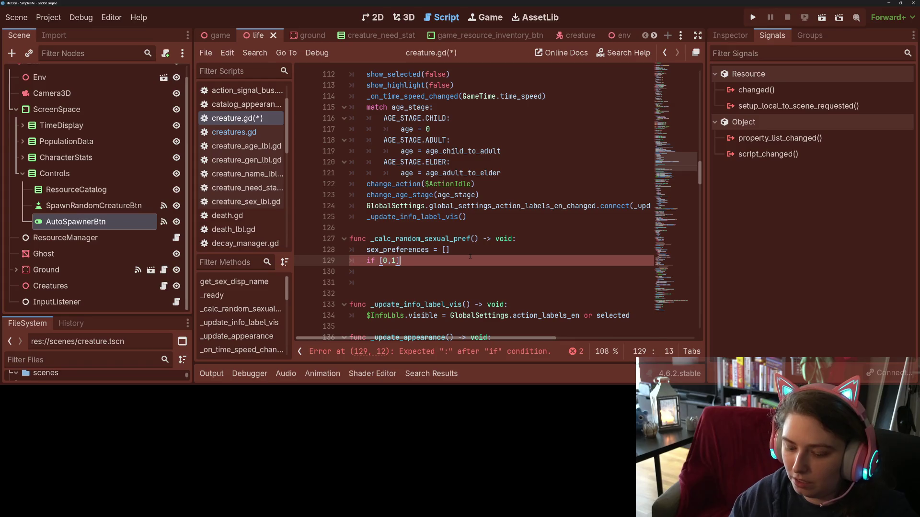
key(Tab)
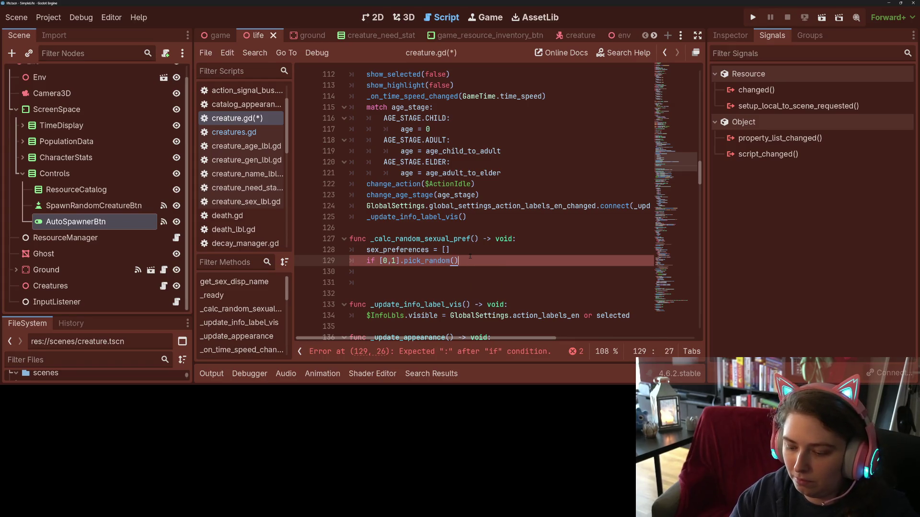
text(0:)
key(Return)
text(se)
Step: Start a 'sex_preferences.app' append under the if and begin a 'for ' line above it
key(Down)
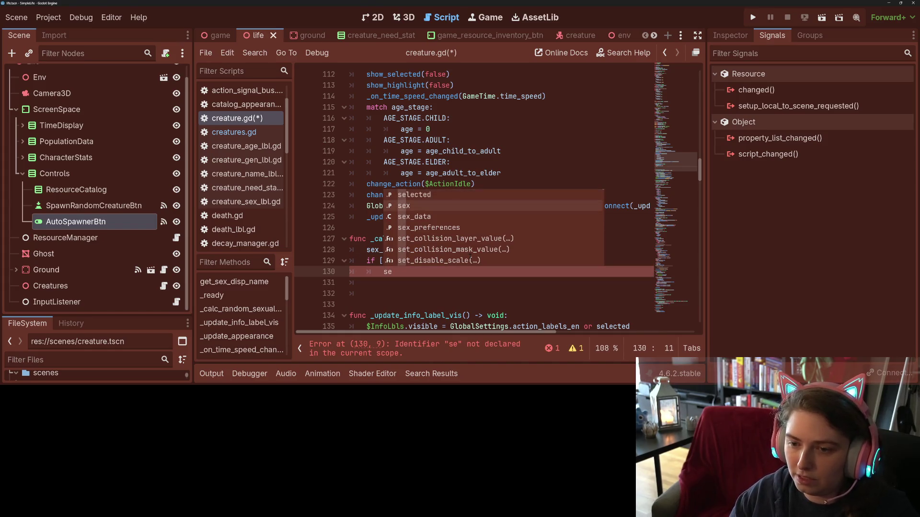
key(Down)
key(Down)
key(Tab)
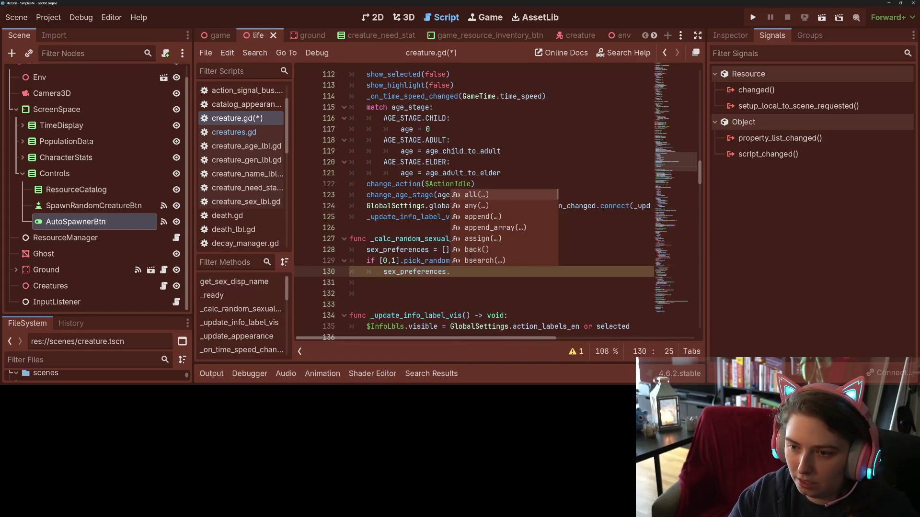
text(app)
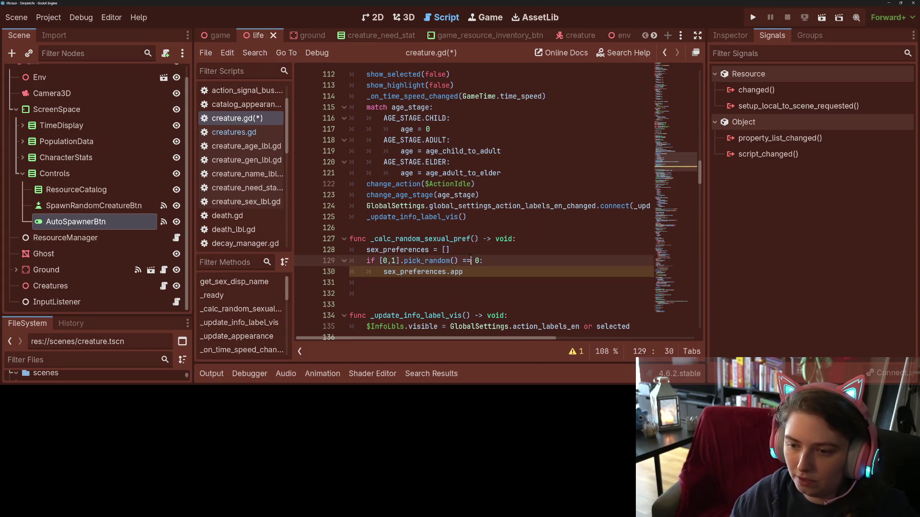
click(472, 251)
key(Return)
text(for )
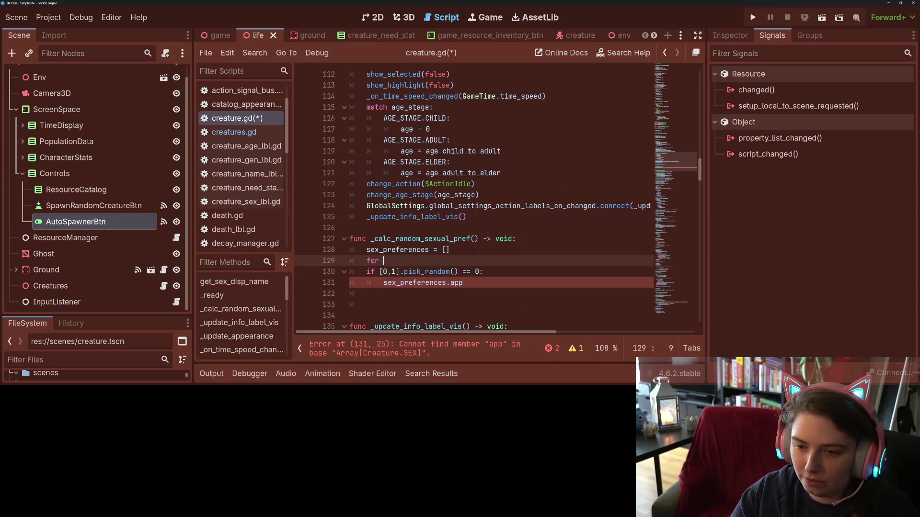
text(a_sex in [])
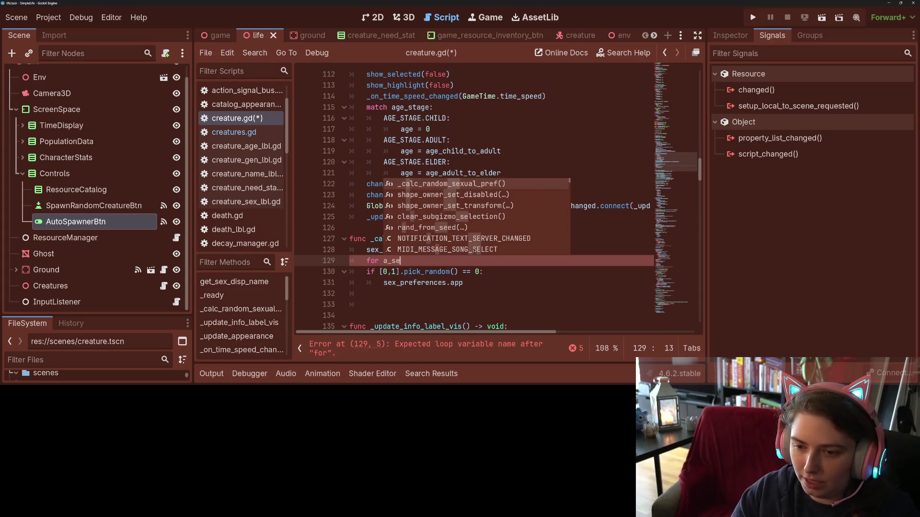
Step: Fill the for-loop list with SEX.FEMALE, SEX.MALE and SEX.NB
key(Left)
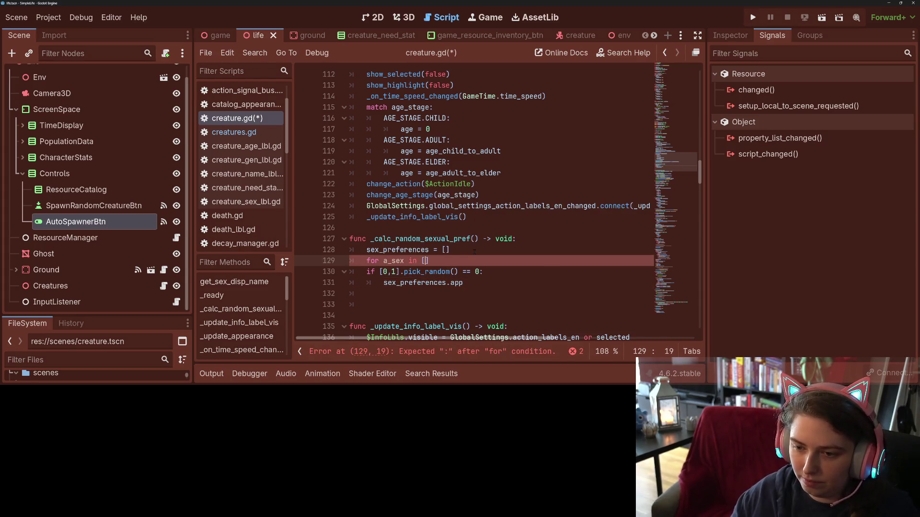
text(.FE)
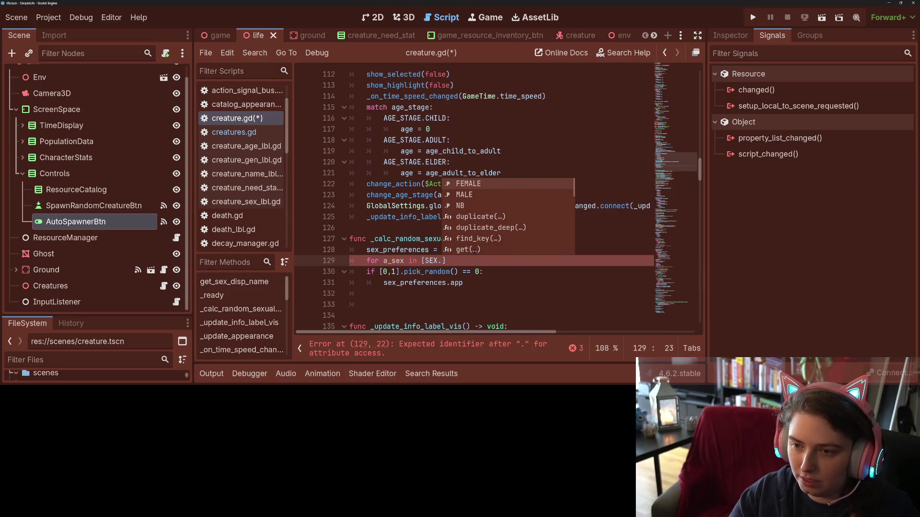
key(Tab)
text(SEX.)
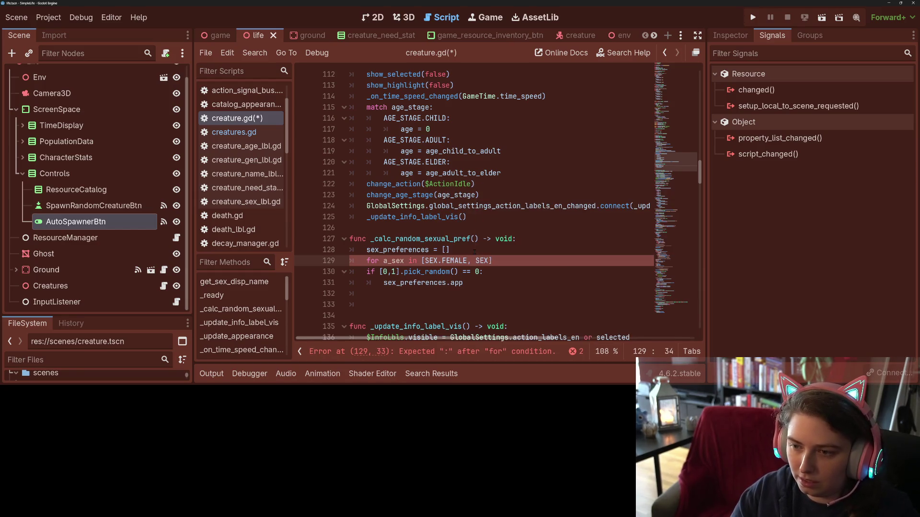
text(M)
key(Tab)
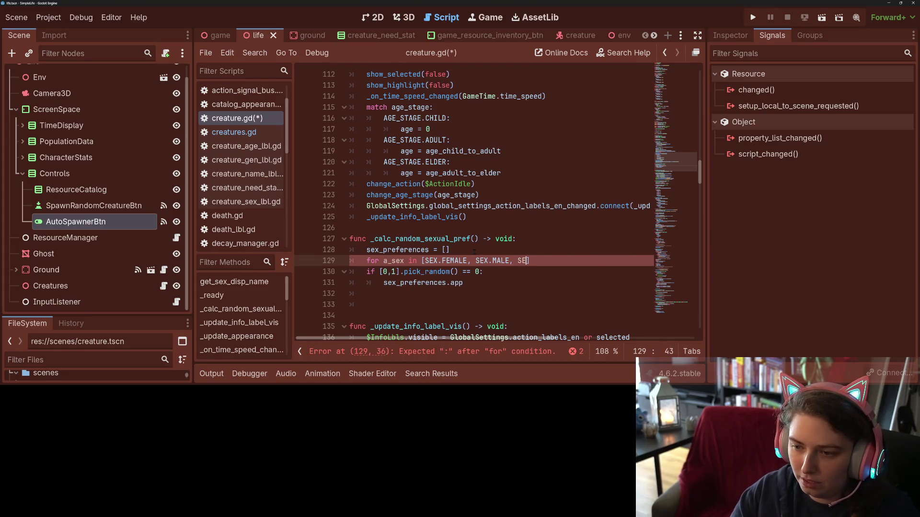
text(X.)
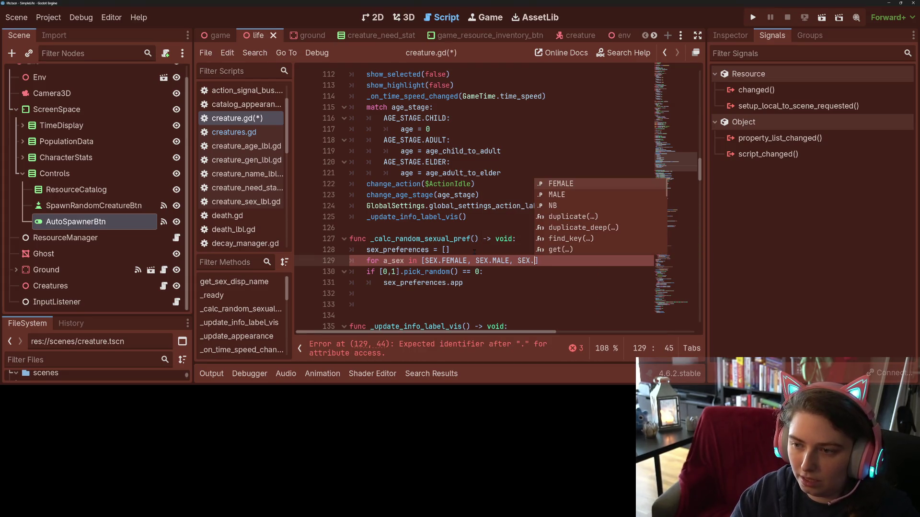
text(N)
key(Tab)
key(Right)
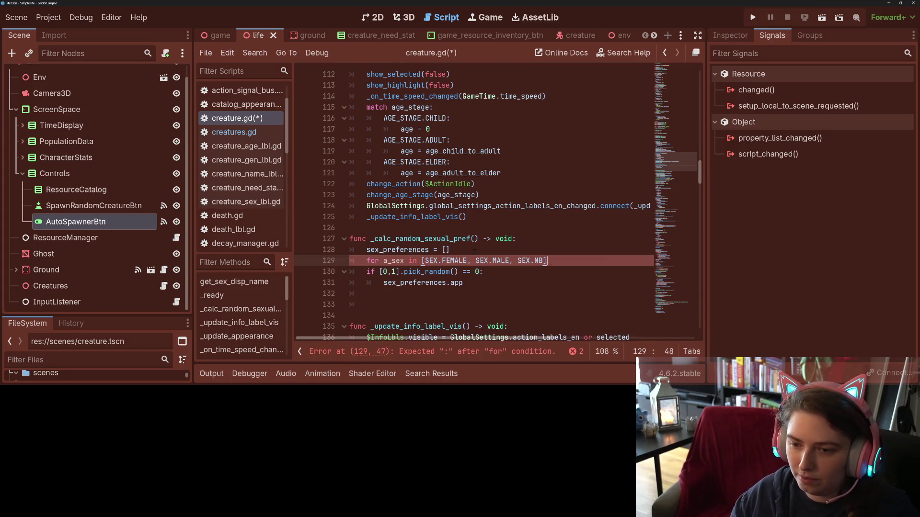
text(:)
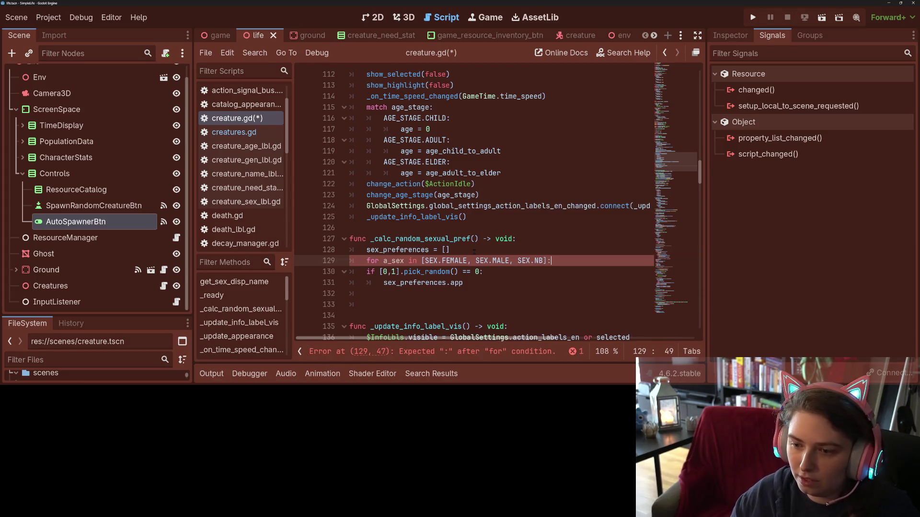
Step: Indent the if block inside the loop, complete sex_preferences.append(a_sex) and save creature.gd
key(shift+Down)
key(shift+Down)
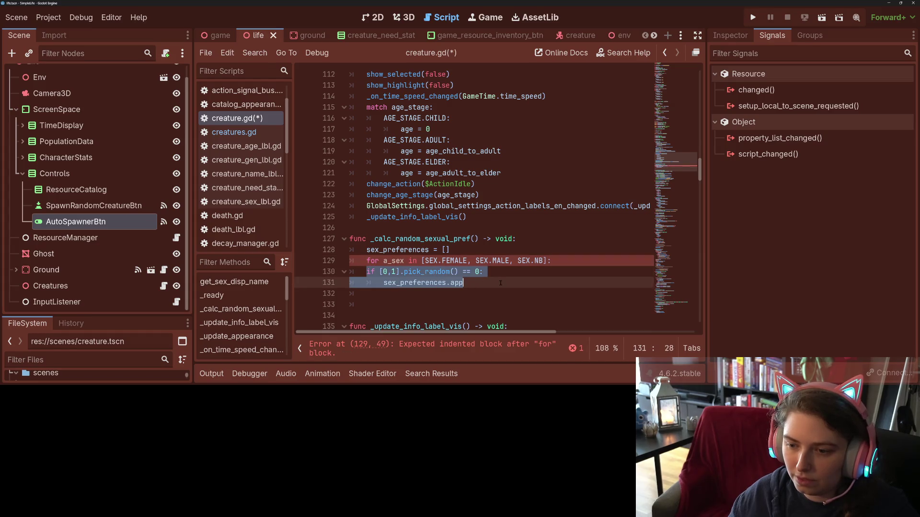
key(Tab)
text(end()
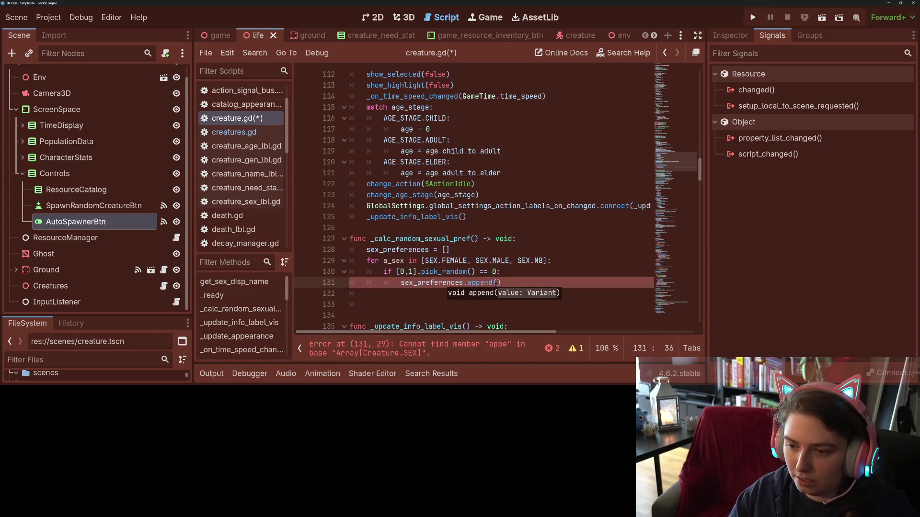
text(_sex)
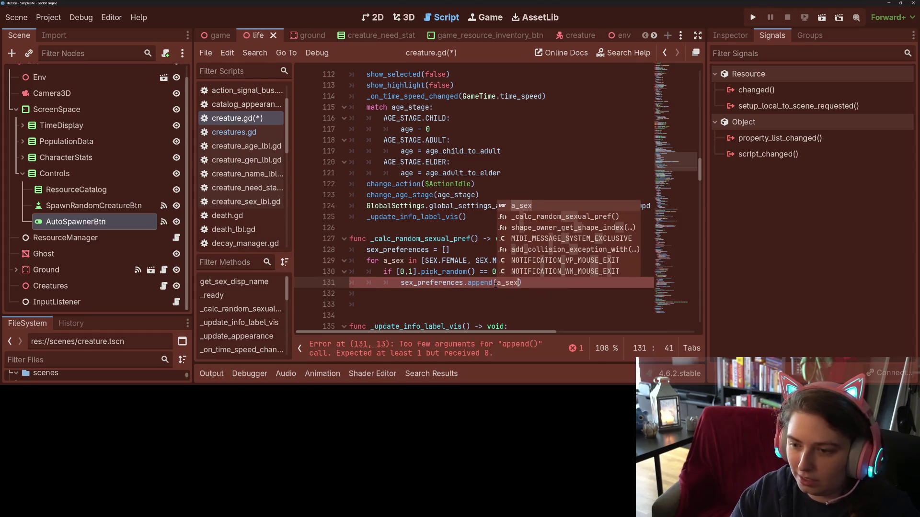
key(ctrl+s)
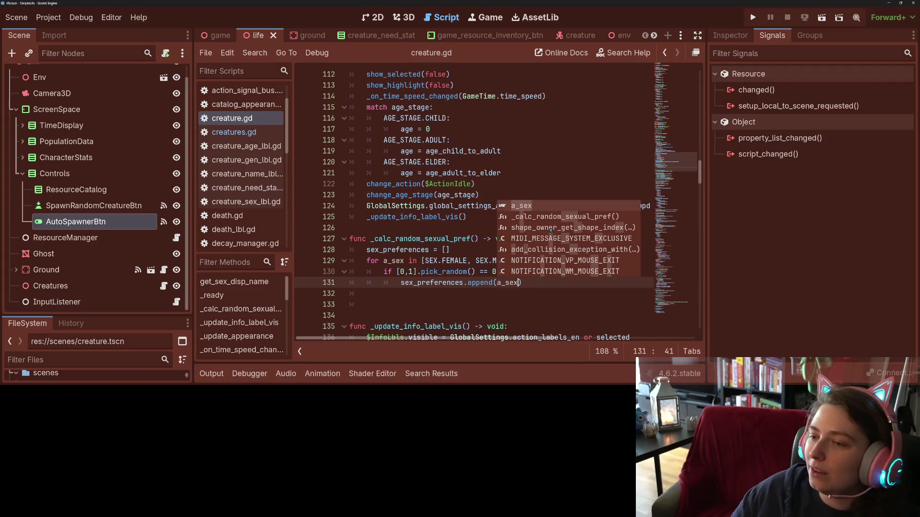
click(457, 272)
Step: Delete the extra blank lines after _calc_random_sexual_pref
key(Down)
key(Down)
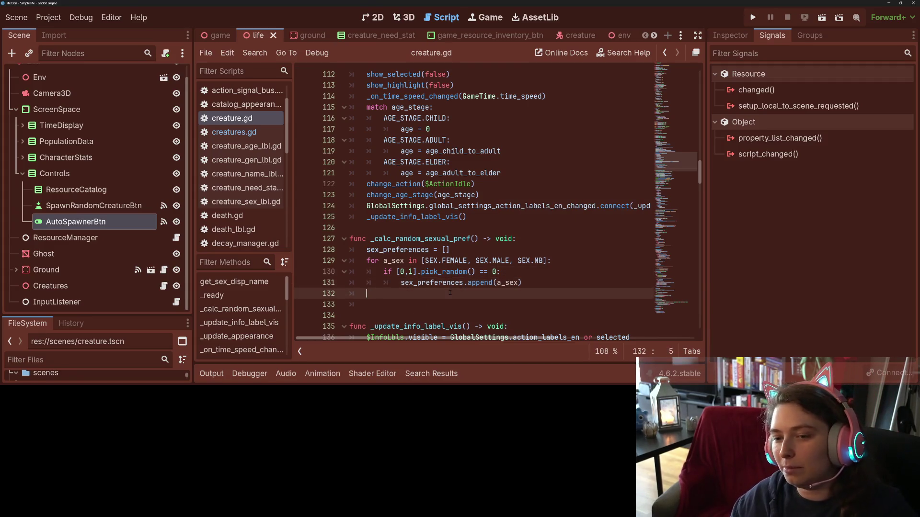
key(Down)
key(shift+Up)
key(BackSpace)
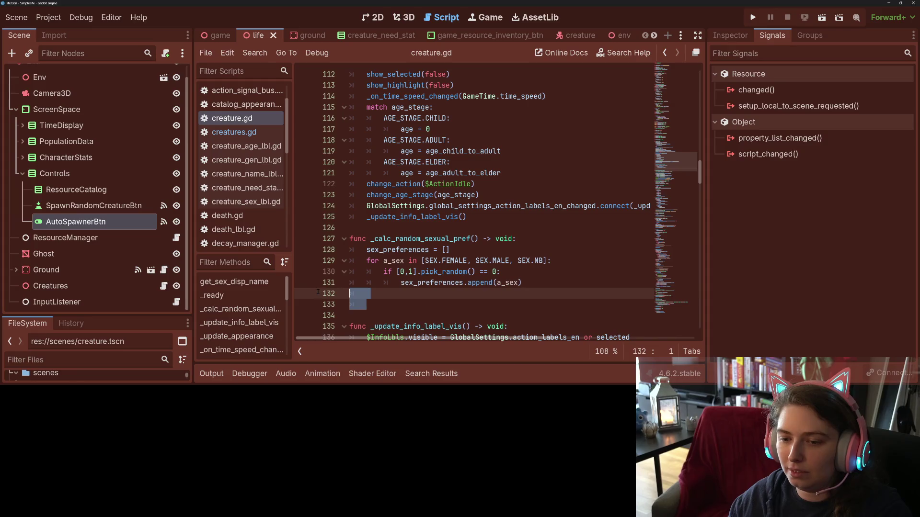
key(Delete)
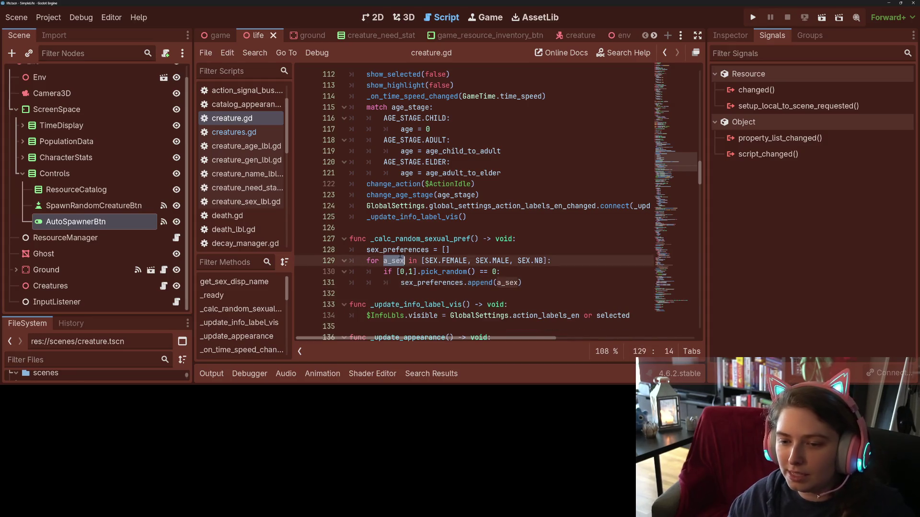
Step: Check the sex_preferences line 128 and save creature.gd
double_click(398, 250)
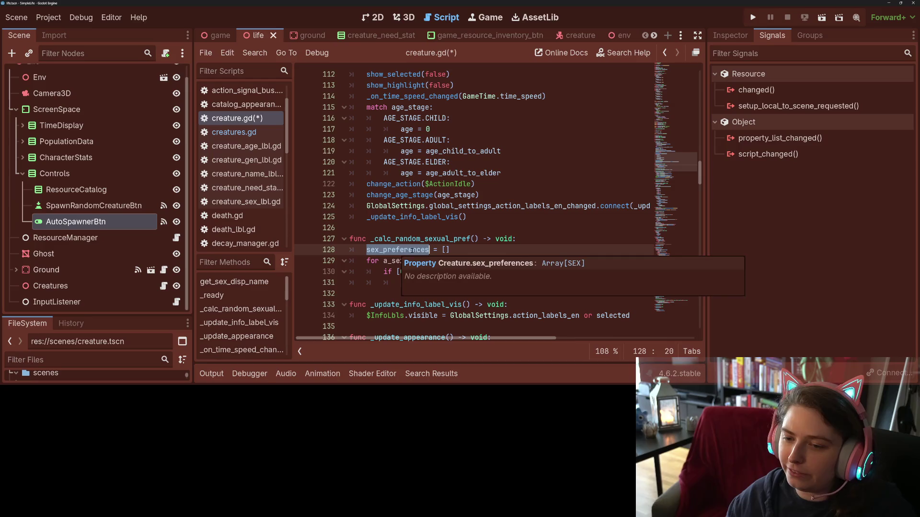
click(451, 250)
key(shift+Left)
key(shift+Left)
key(shift+Left)
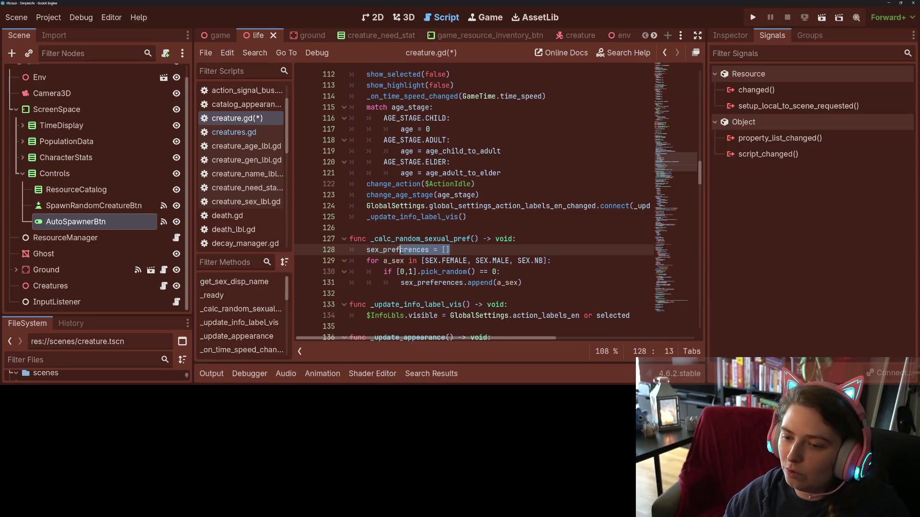
key(Right)
key(ctrl+s)
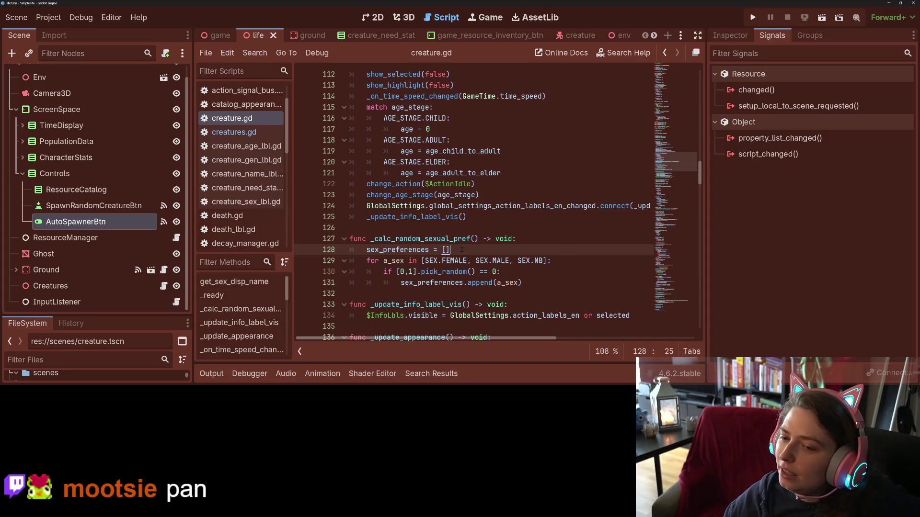
key(Down)
key(Down)
key(End)
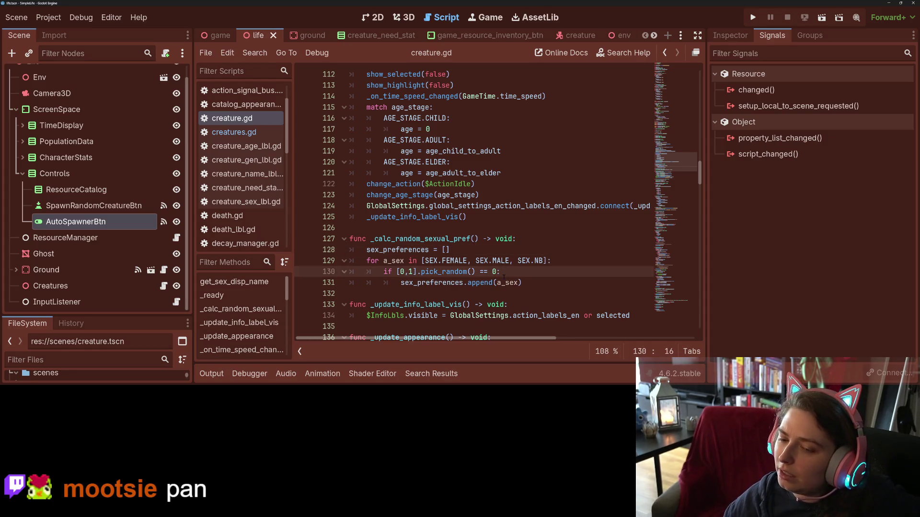
Step: Change the pick_random list on line 130 to [0,1,2] and save creature.gd
key(BackSpace)
key(BackSpace)
text(:)
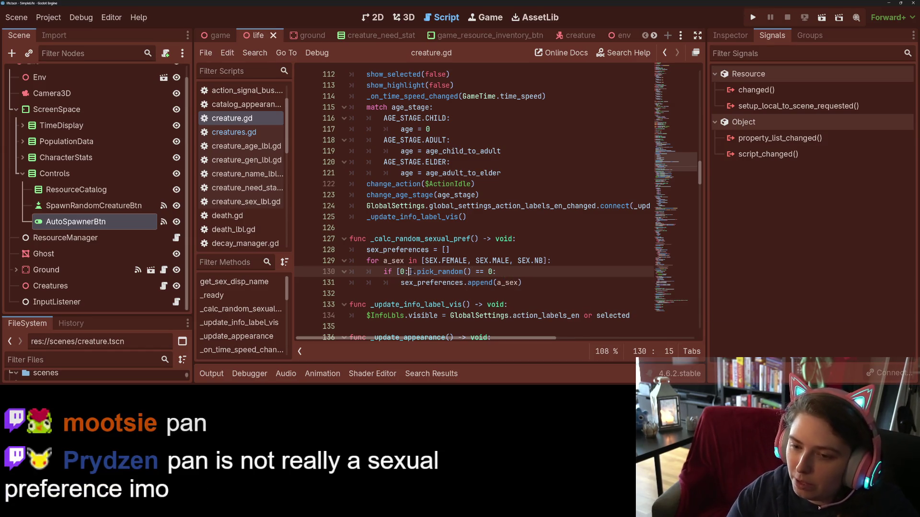
text(2)
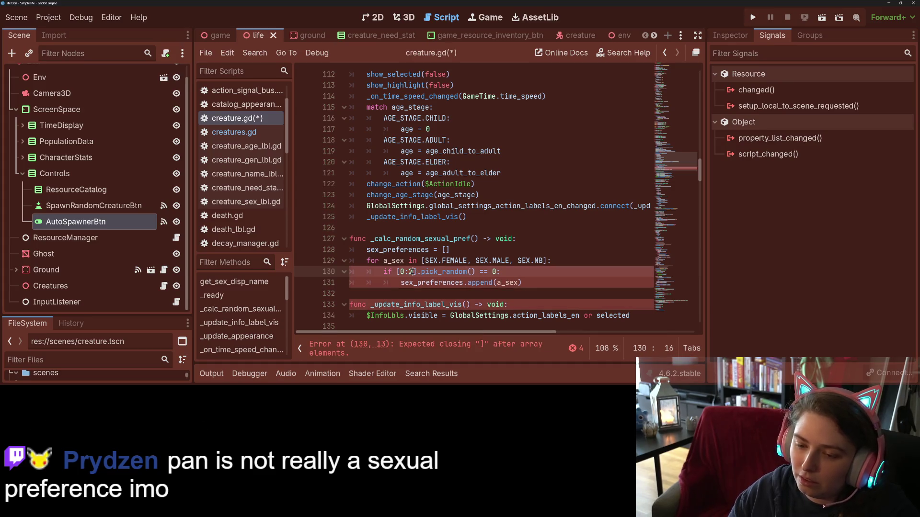
key(ctrl+s)
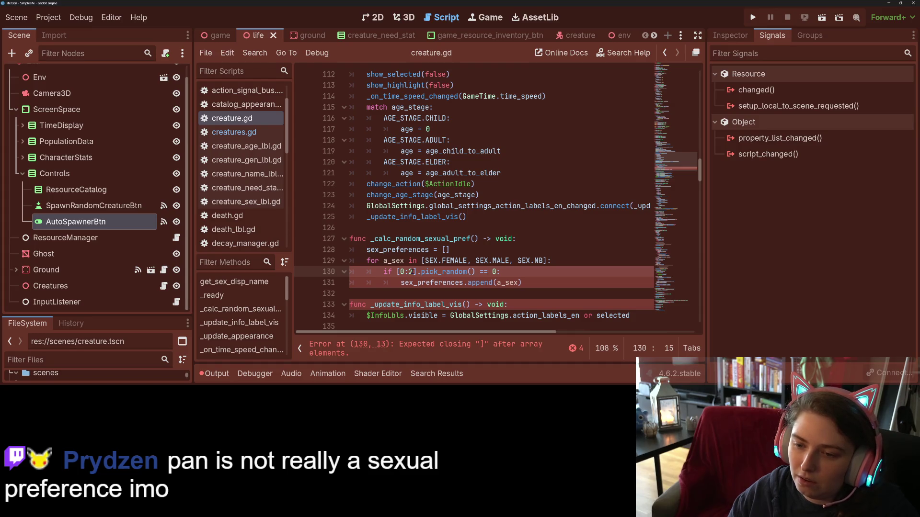
key(End)
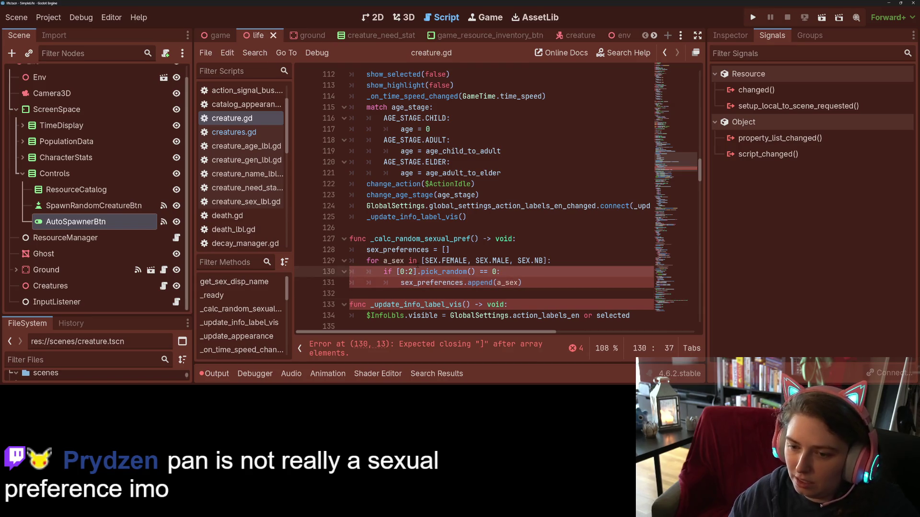
key(Home)
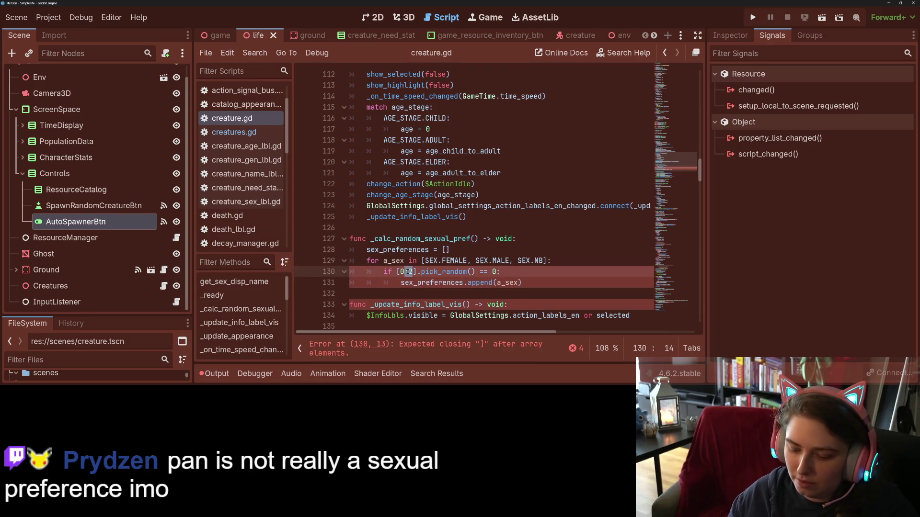
text(,1)
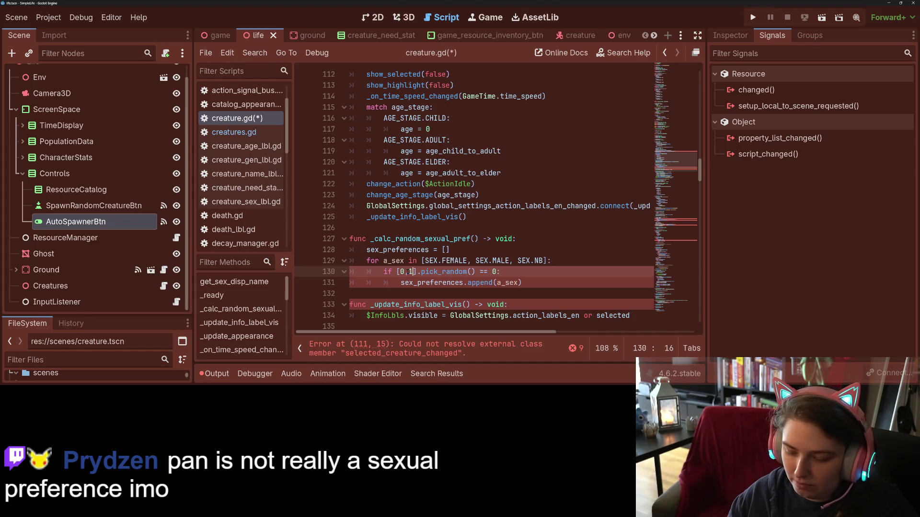
text(,2)
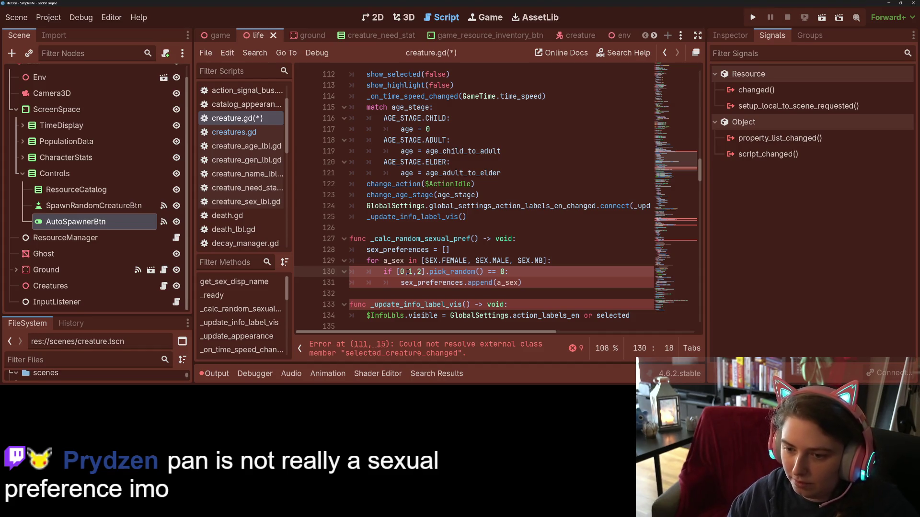
key(ctrl+s)
Step: Re-indent line 131 with a Tab and save creature.gd again
click(543, 274)
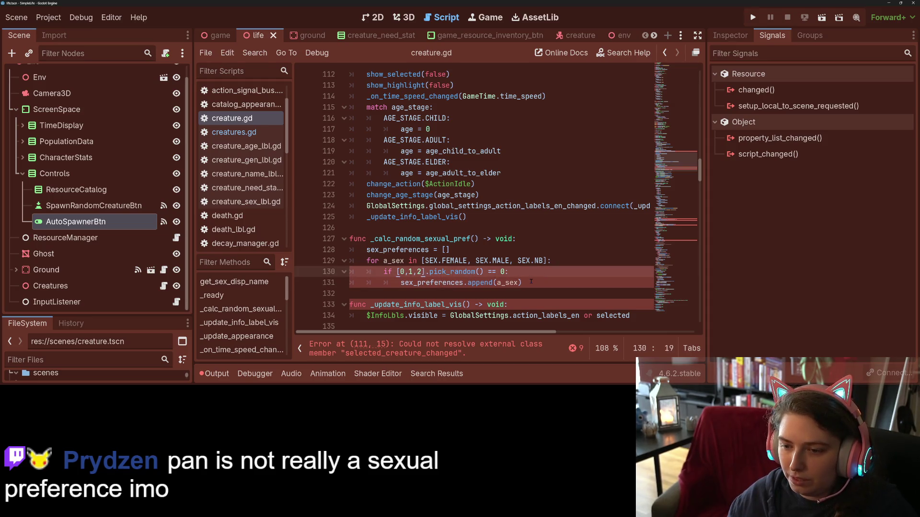
click(531, 282)
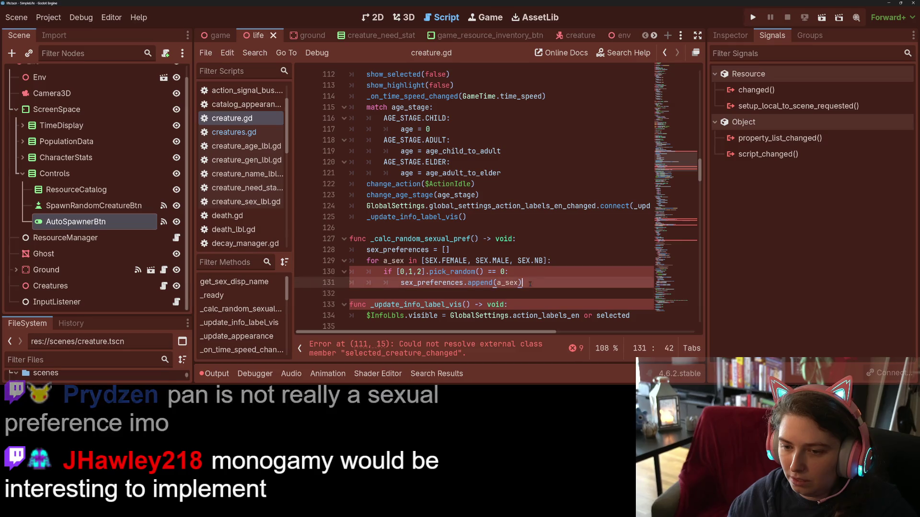
key(Home)
key(shift+Home)
key(Tab)
key(Tab)
key(Tab)
key(ctrl+s)
click(545, 285)
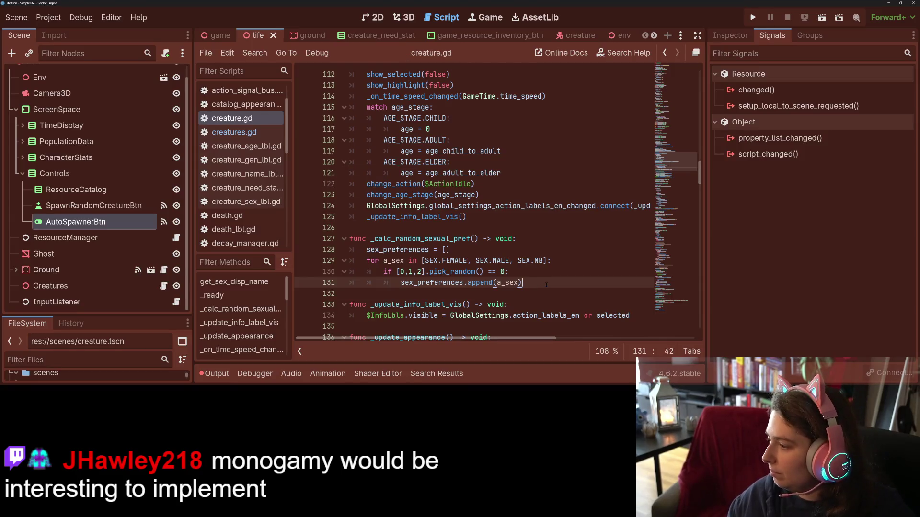
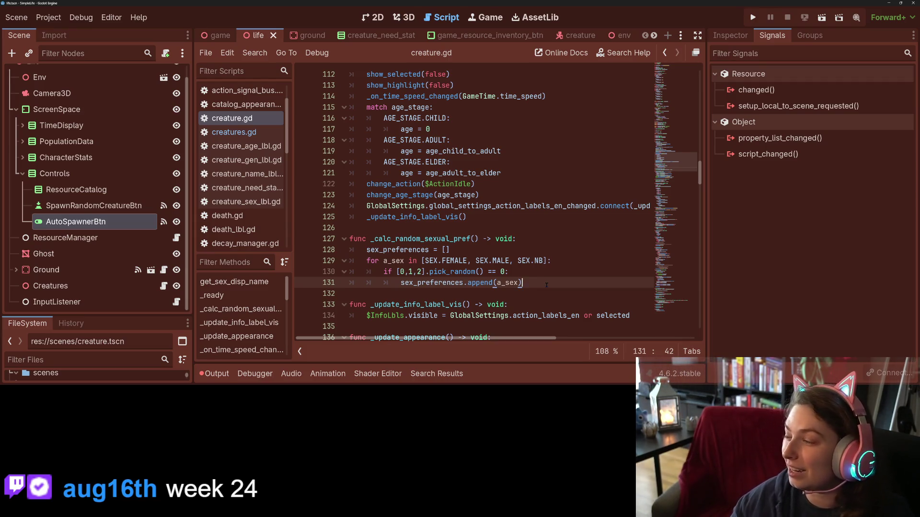
Step: Look at _calc_random_sexual_pref in creature.gd, show the Inspector, then switch to the browser's task board
click(556, 239)
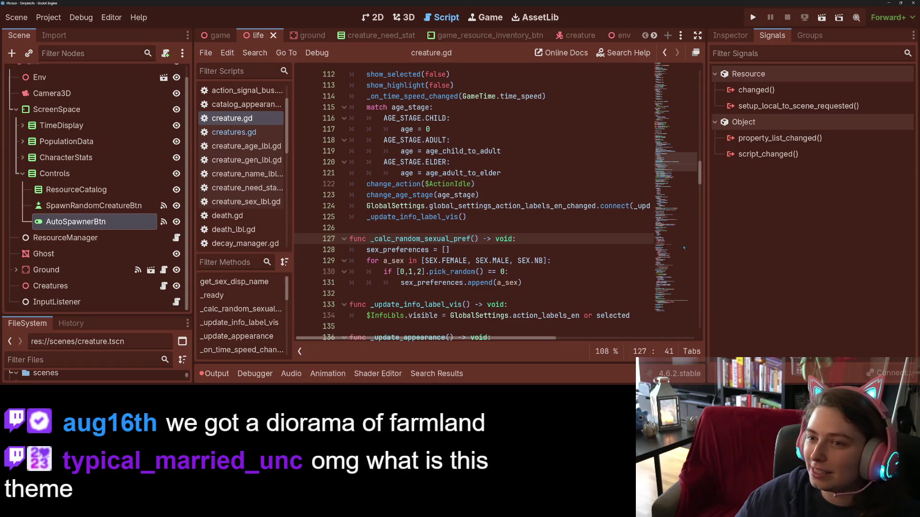
click(730, 35)
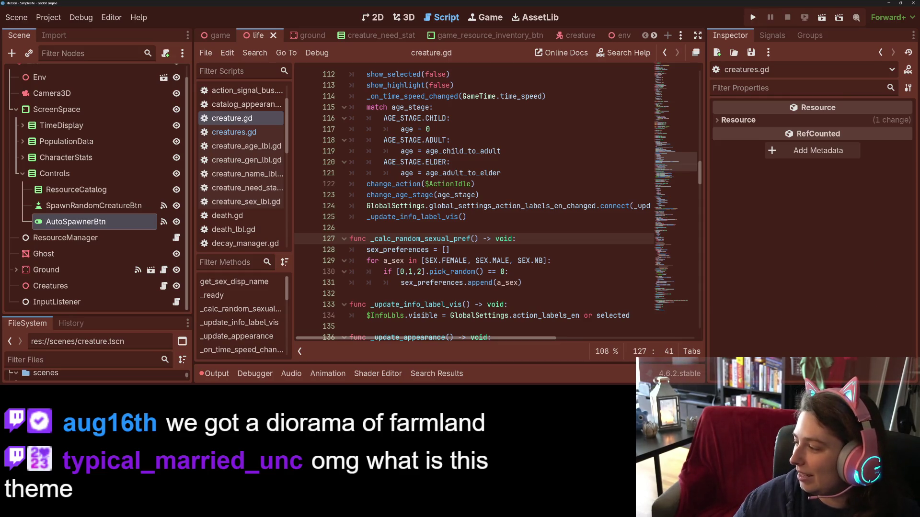
key(alt+Tab)
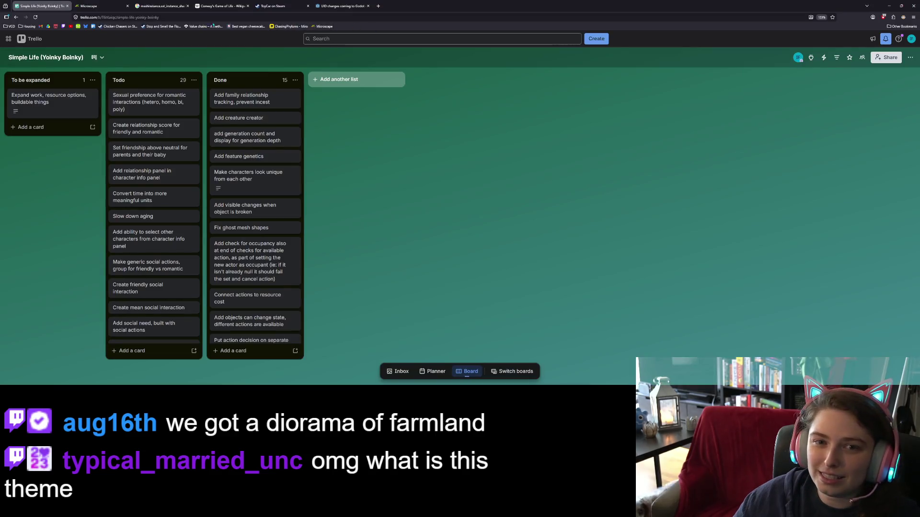
Step: On Twitch, find the channel and start its latest broadcast from the Videos list, jumping ahead in it
key(ctrl+t)
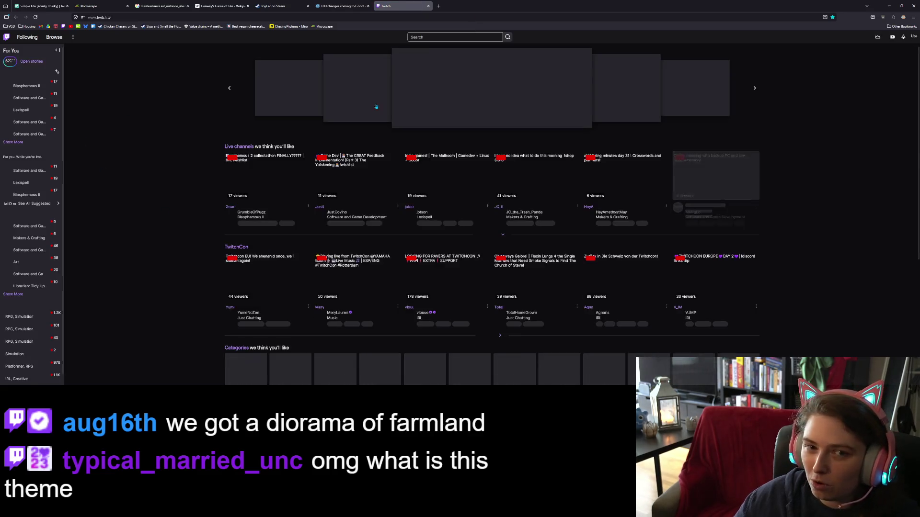
click(455, 37)
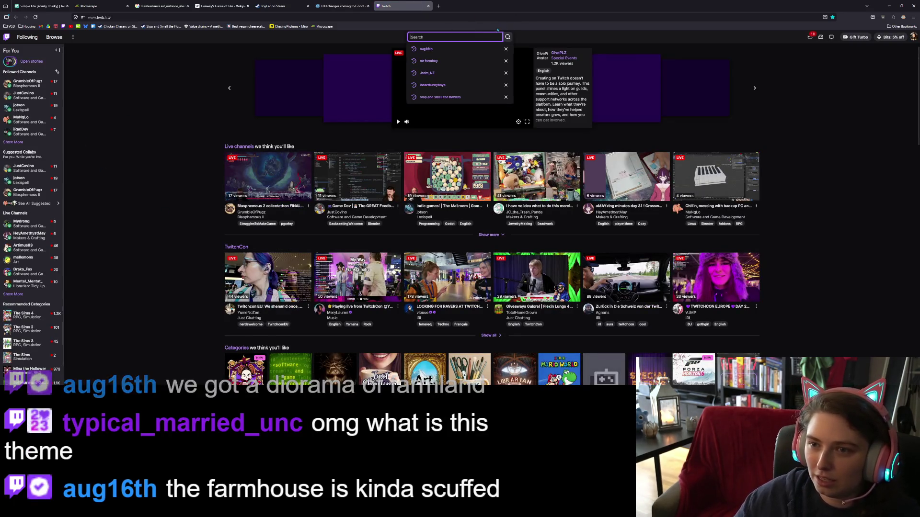
text(aug16t)
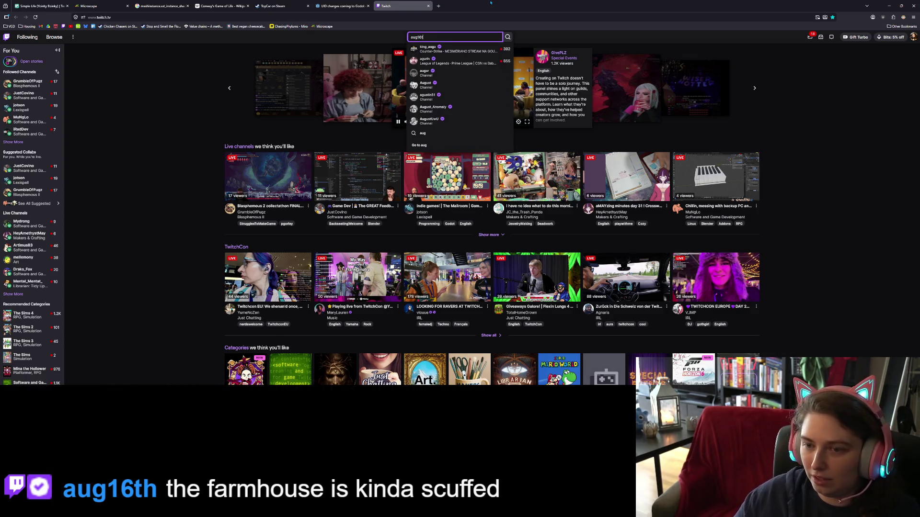
text(h)
key(Return)
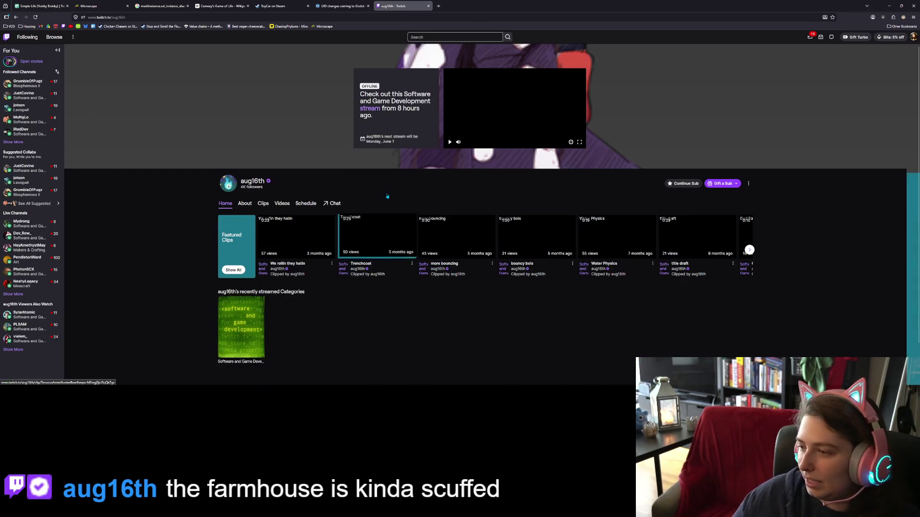
click(282, 203)
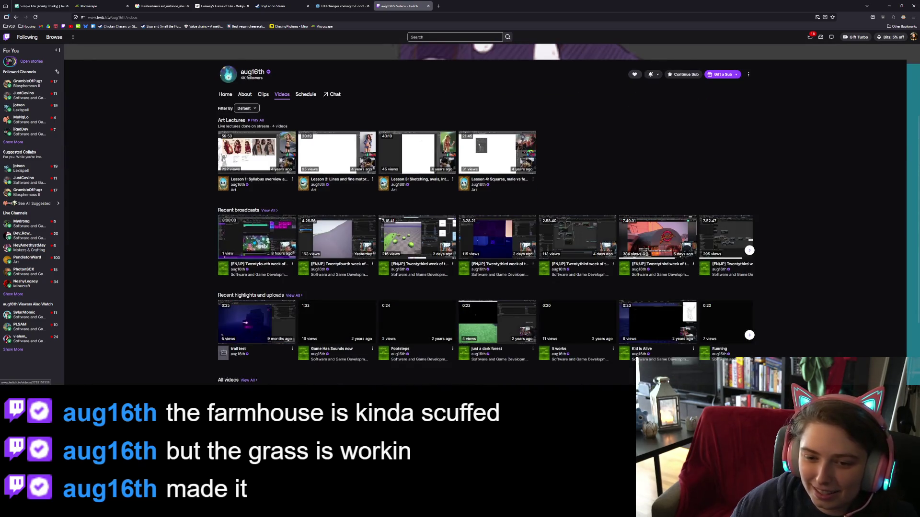
click(248, 259)
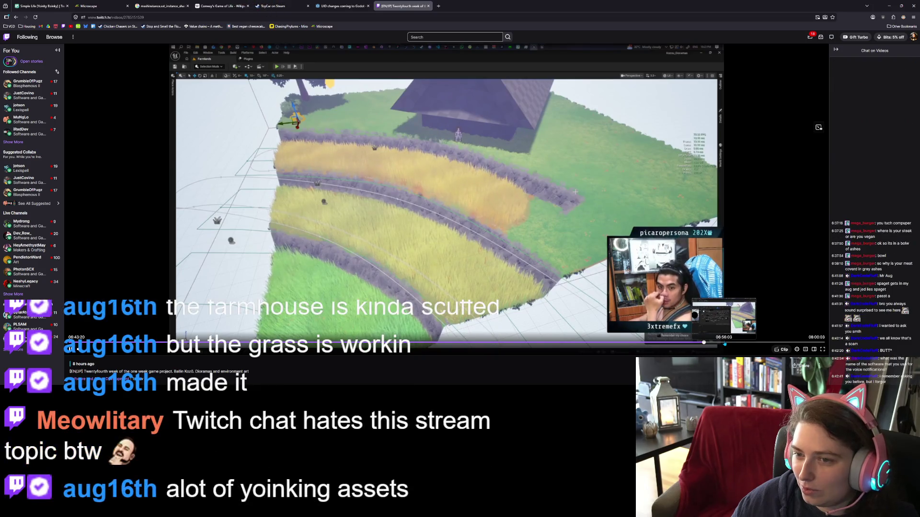
mouse_move(748, 342)
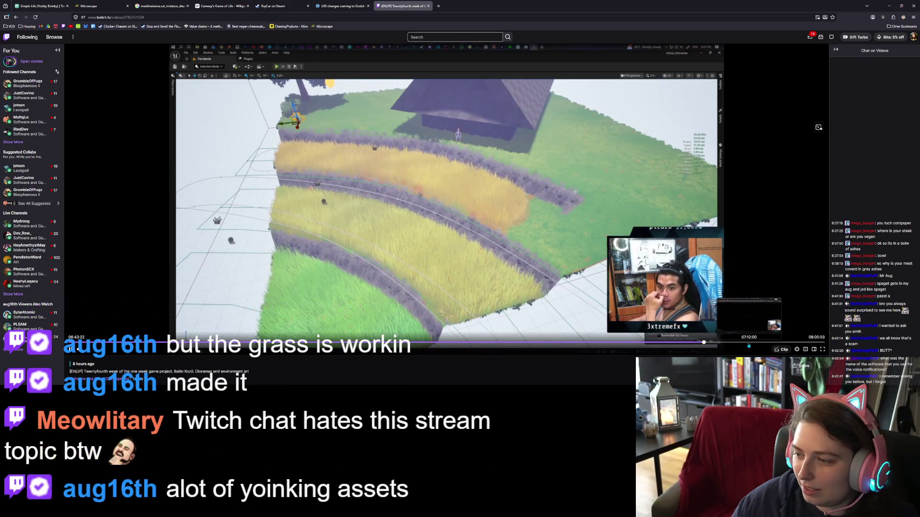
click(744, 342)
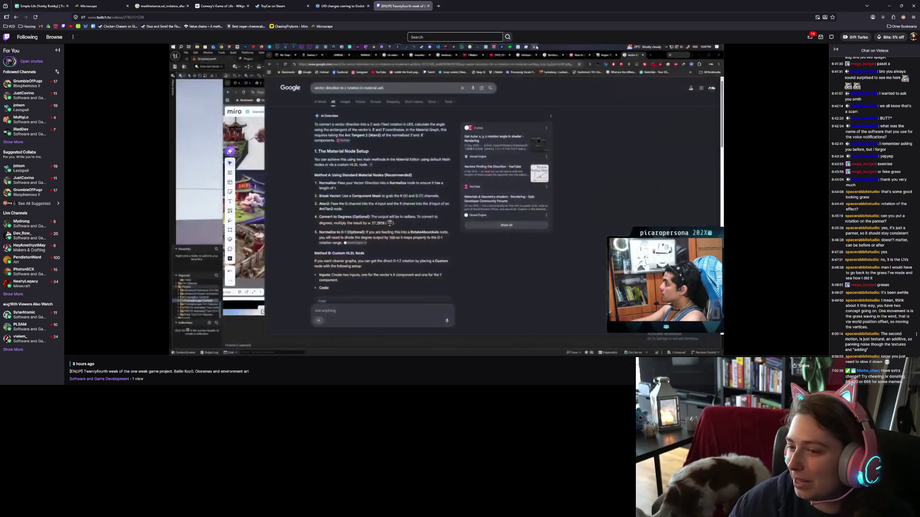
Step: Pause the broadcast at the moment showing the Google search results
key(space)
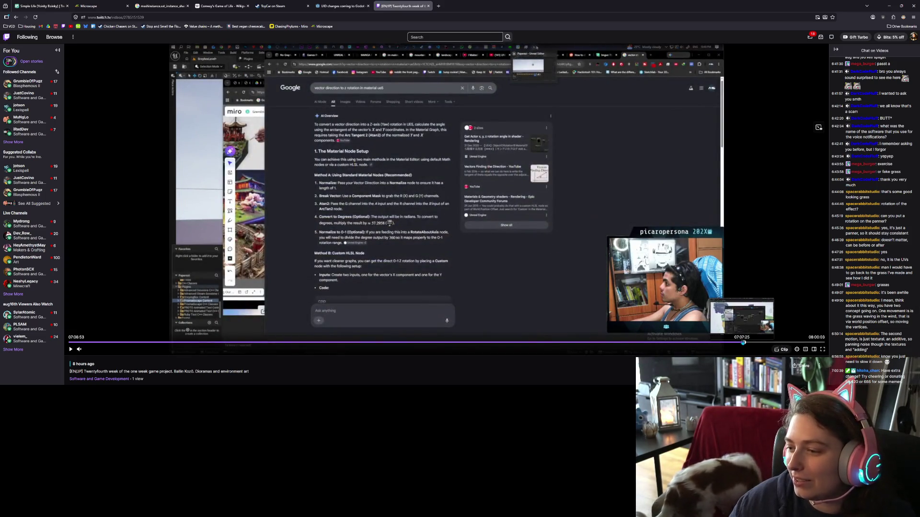
Step: Rewind the broadcast to the grassy field scene, watch briefly, then return to the Godot editor
click(743, 344)
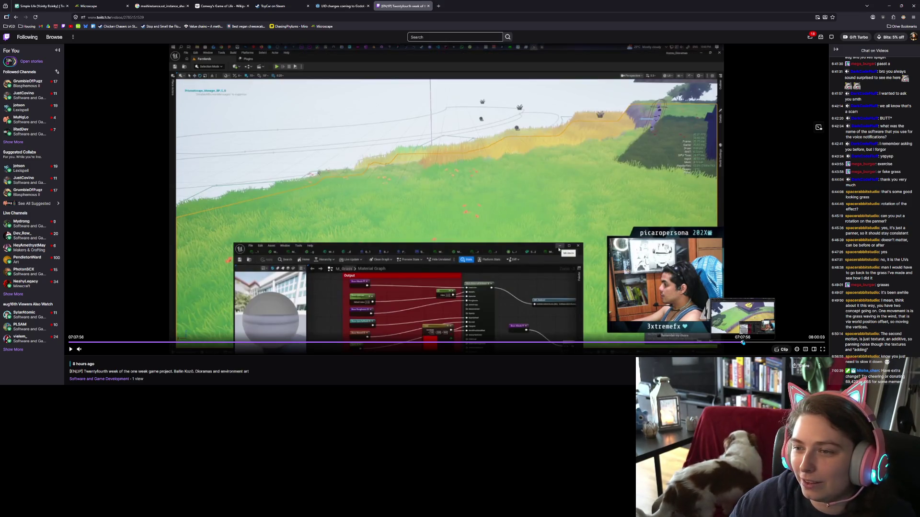
click(553, 188)
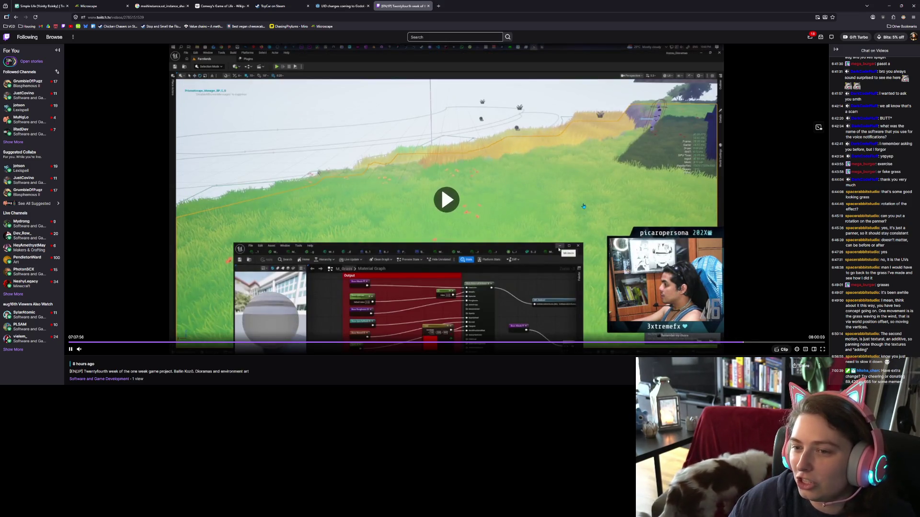
click(496, 238)
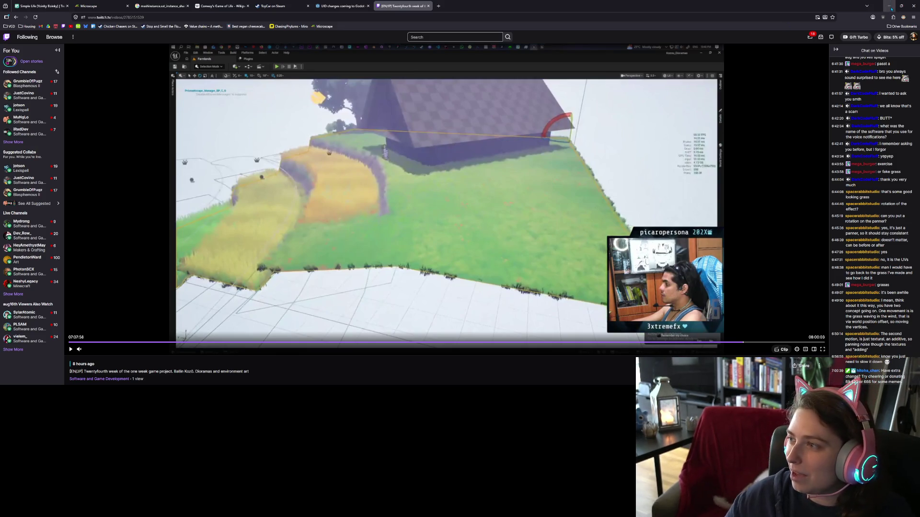
key(alt+Tab)
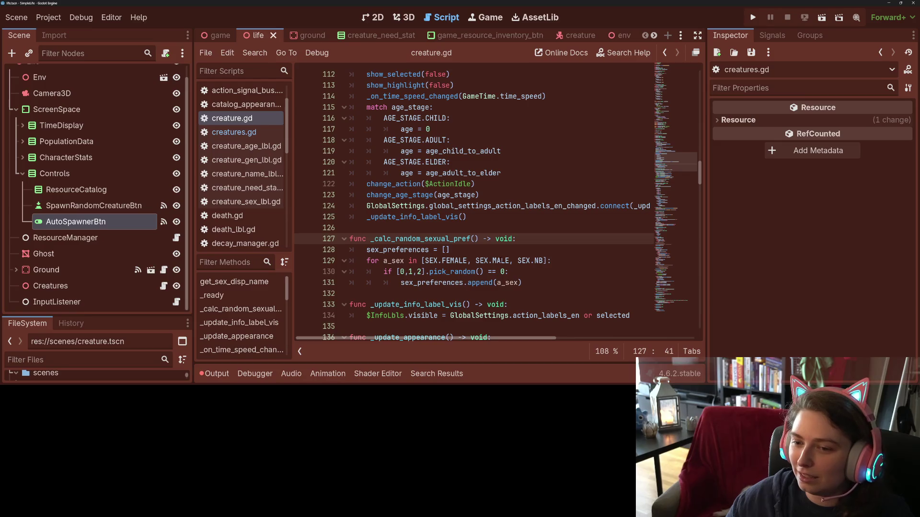
Step: Add a _calc_random_sexual_pref() call in _ready before _update_appearance() and save creature.gd
mouse_move(385, 239)
mouse_down()
mouse_move(350, 228)
mouse_move(477, 239)
mouse_up()
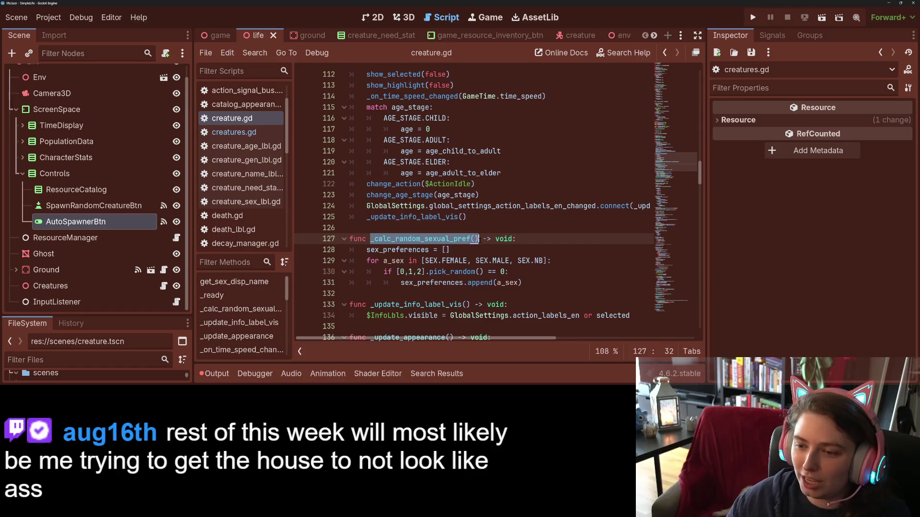
click(502, 282)
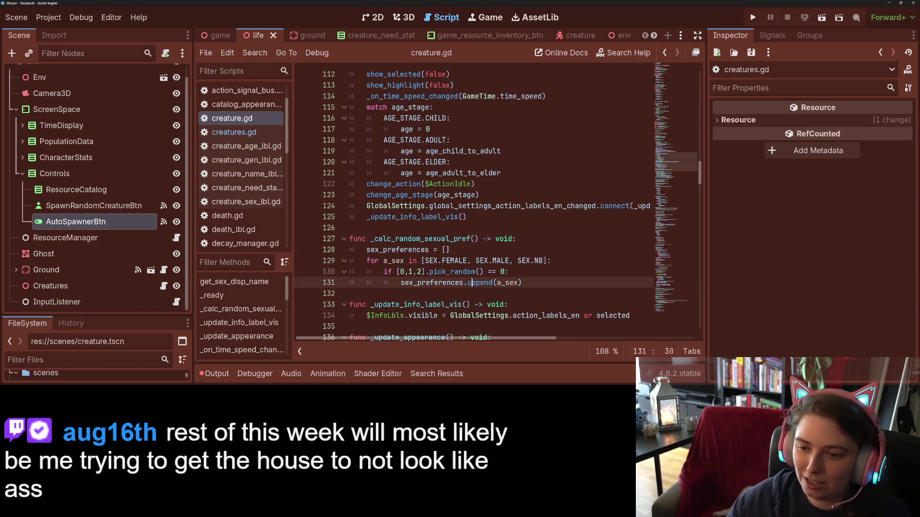
scroll(474, 216, up, 6)
scroll(474, 216, up, 6)
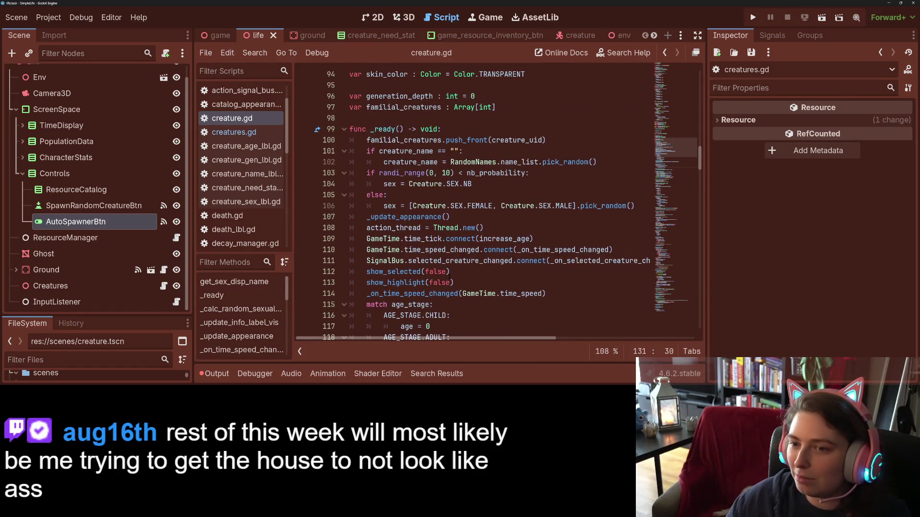
click(380, 217)
text(_calc_random_sexual_pref())
key(ctrl+s)
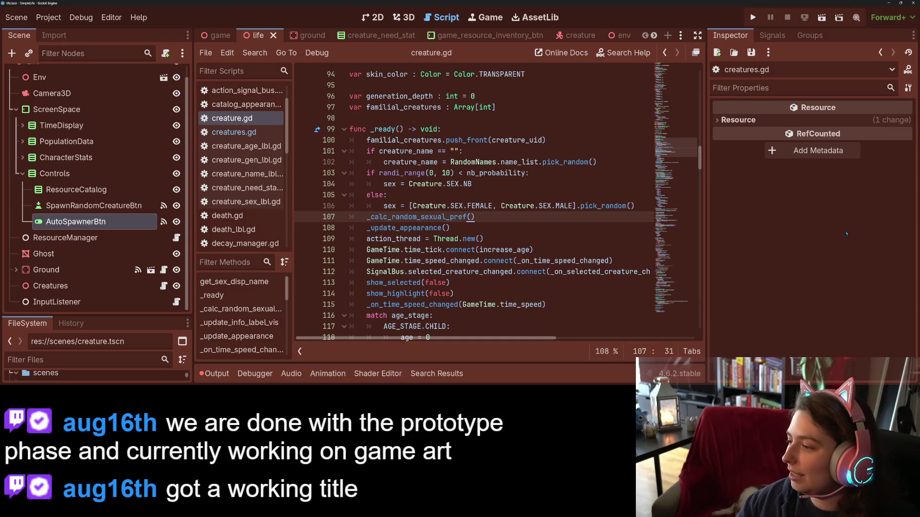
Step: Review the new call in _ready and highlight the uses of sex_preferences in the preference function
click(447, 206)
scroll(446, 206, up, 2)
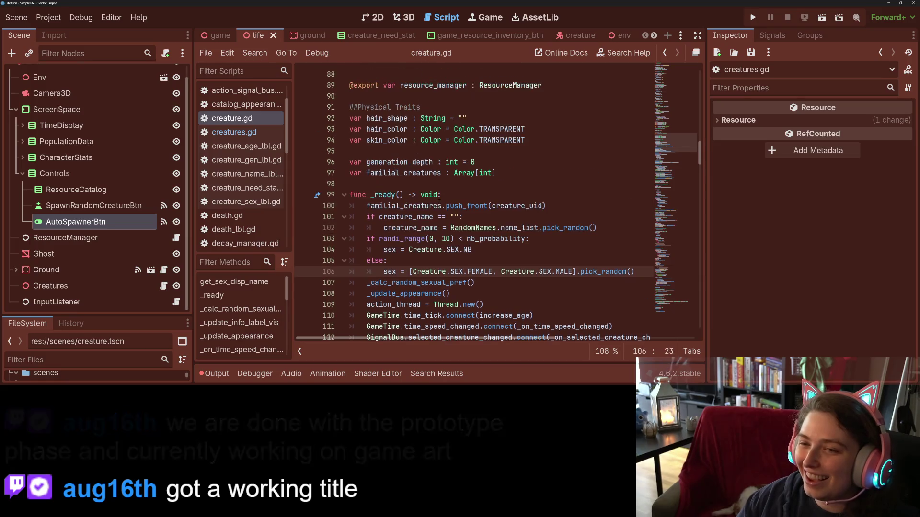
scroll(420, 201, up, 4)
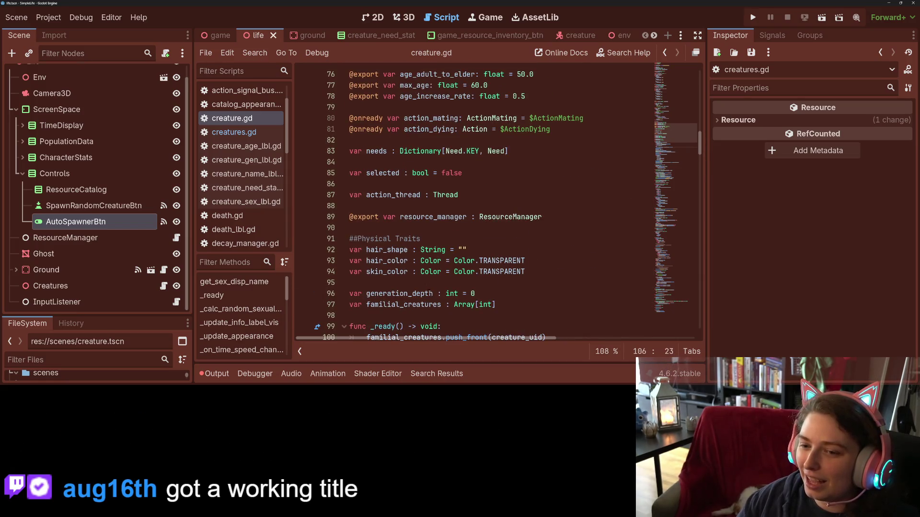
scroll(446, 215, down, 5)
double_click(417, 249)
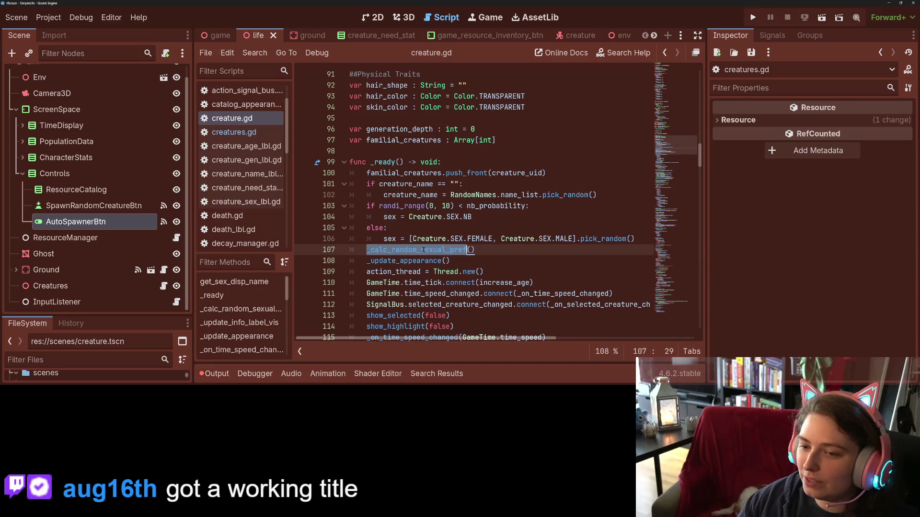
scroll(469, 249, down, 3)
scroll(446, 250, down, 5)
click(428, 249)
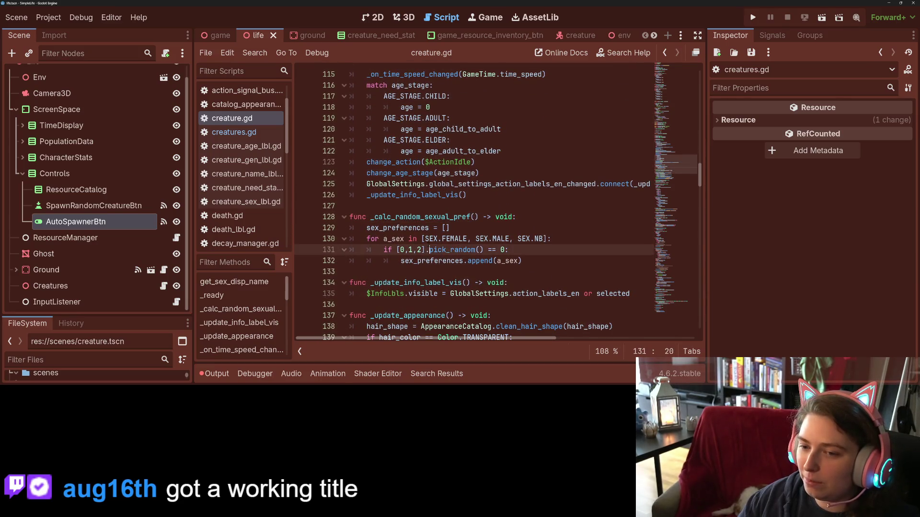
double_click(394, 227)
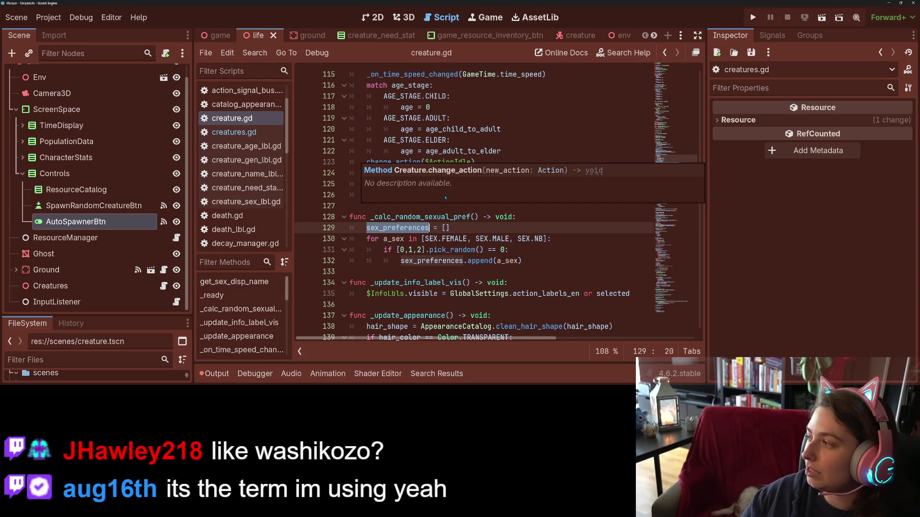
Step: Look around the function header, then switch to the action_mating.gd script
click(493, 207)
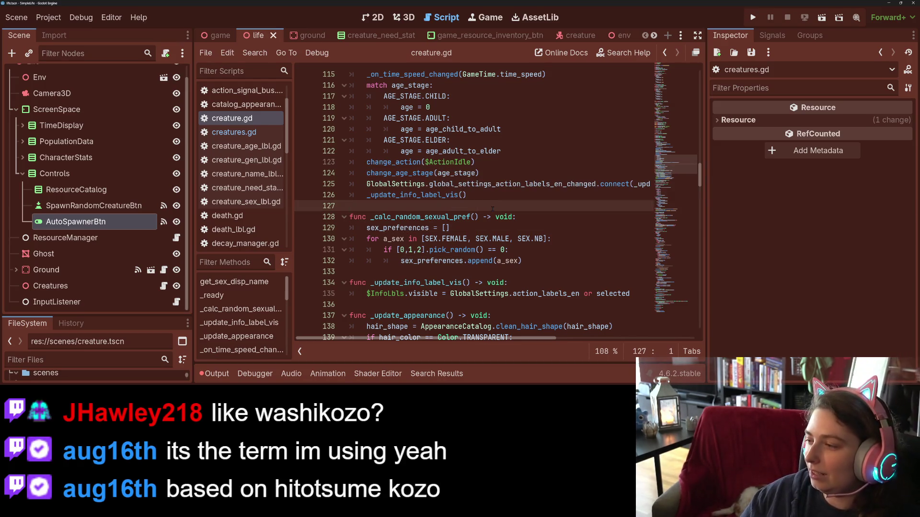
click(518, 217)
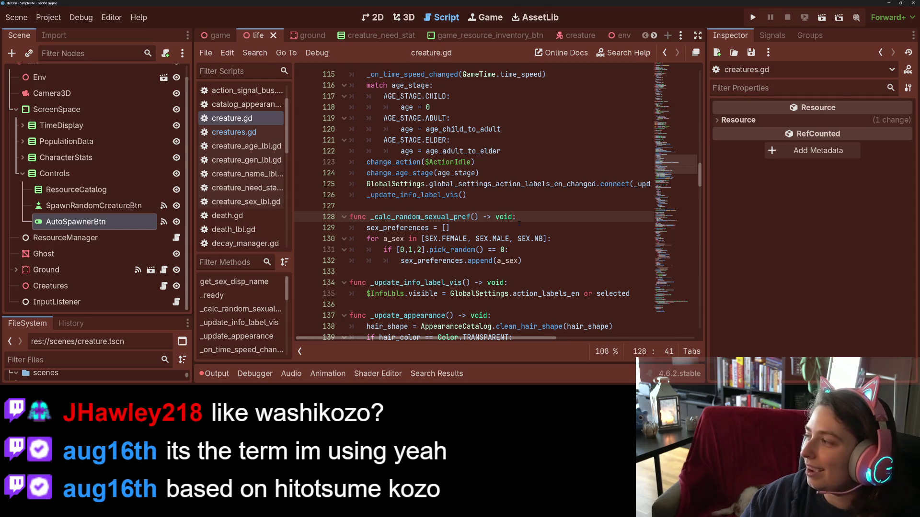
key(Down)
key(Up)
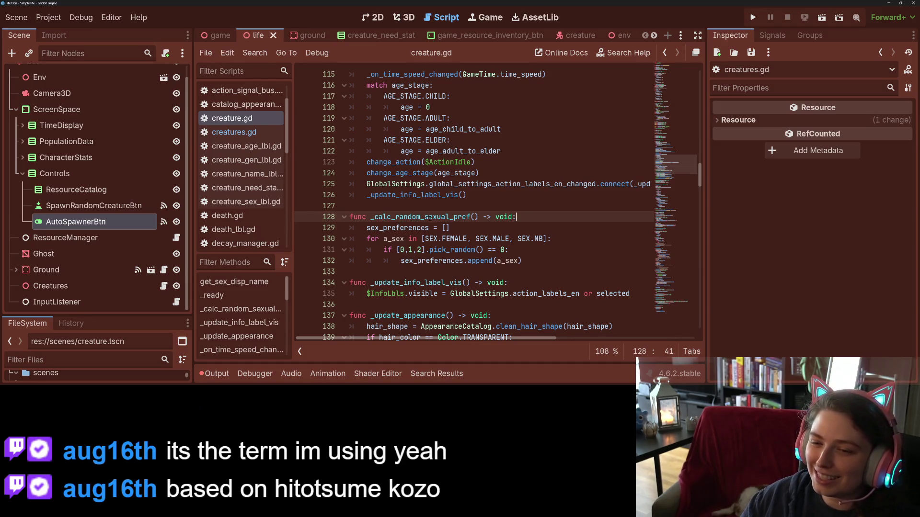
click(437, 207)
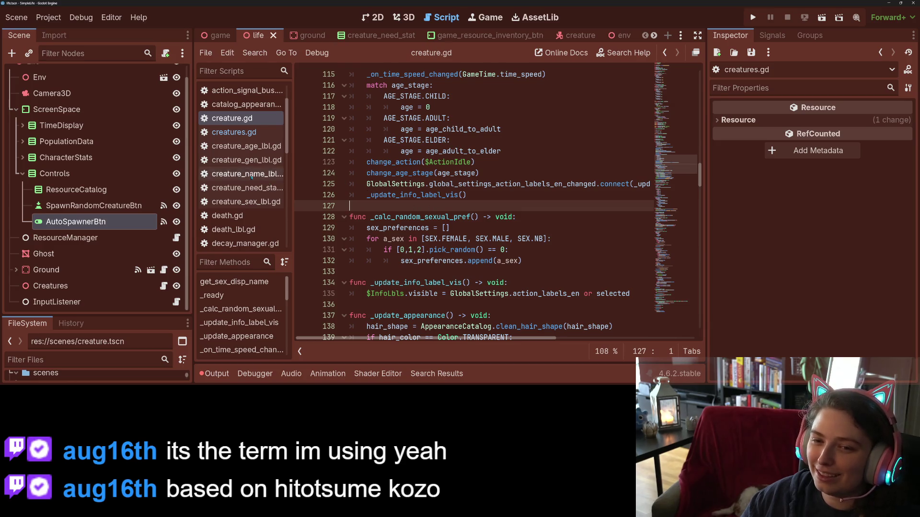
scroll(241, 144, up, 3)
click(241, 118)
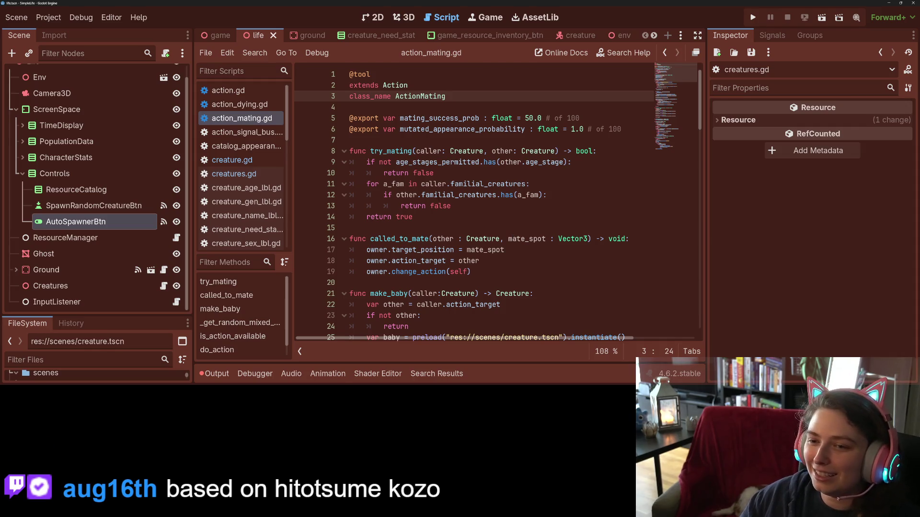
Step: Add 'if not caller.sex_preferences.has(other.sex):' in try_mating above return true and start its return line
click(459, 195)
click(453, 217)
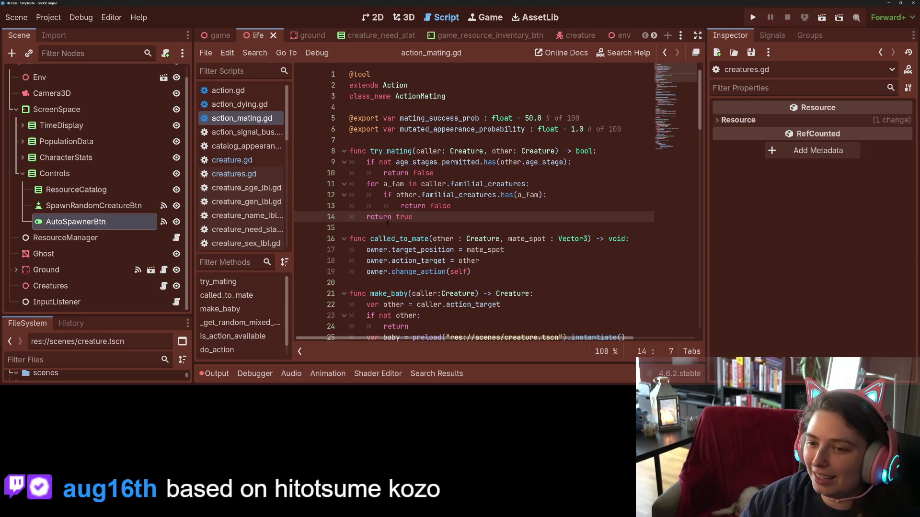
key(Return)
key(Up)
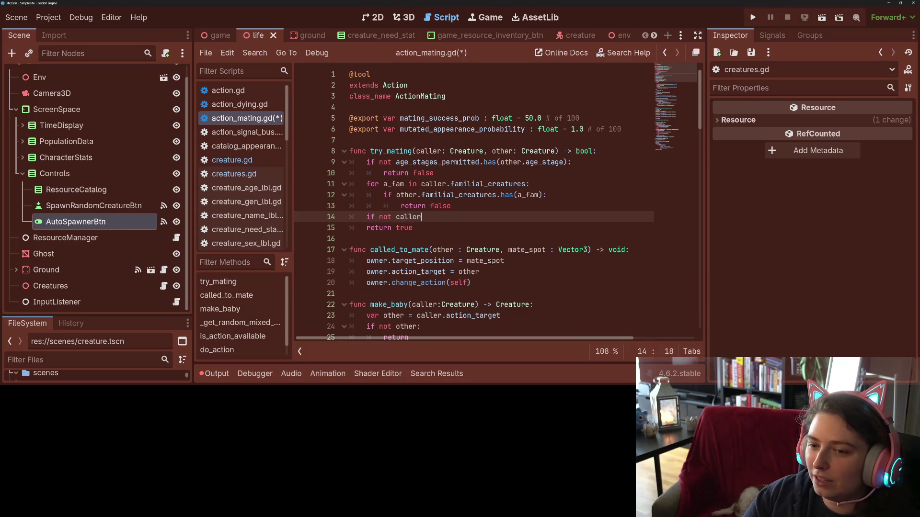
text(.s)
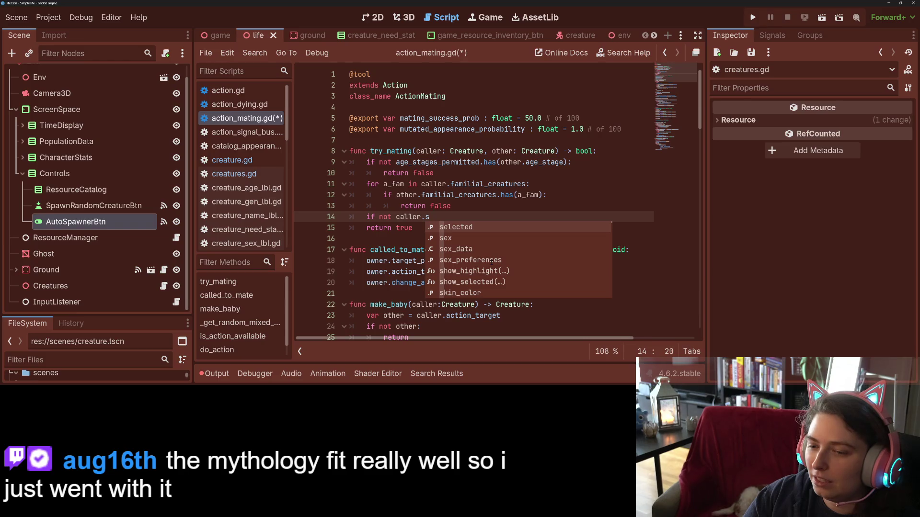
key(Down)
key(Down)
key(Down)
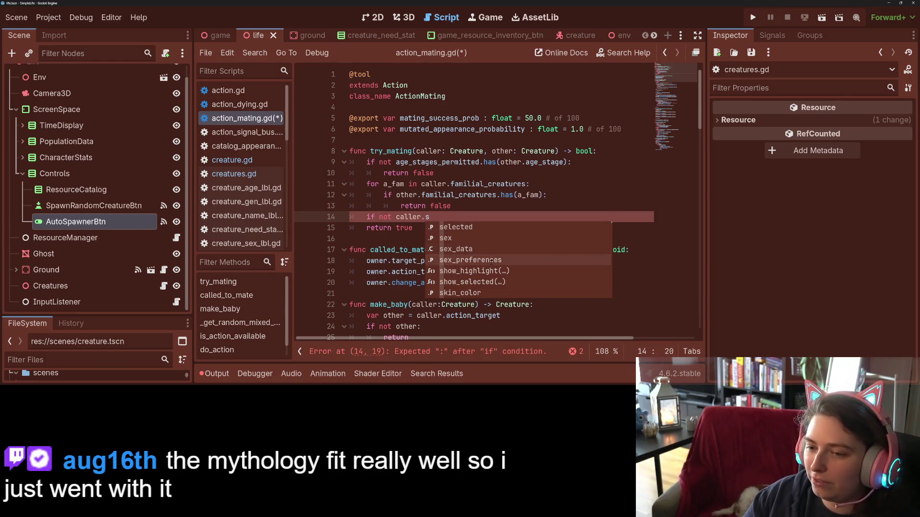
key(Return)
text(.has(other.s)
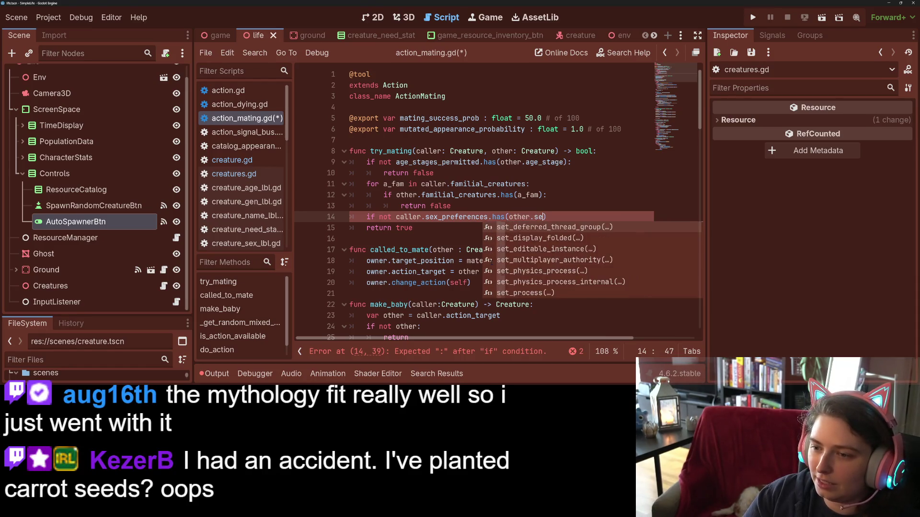
text(ex)
key(Right)
text(:)
key(Return)
text(re)
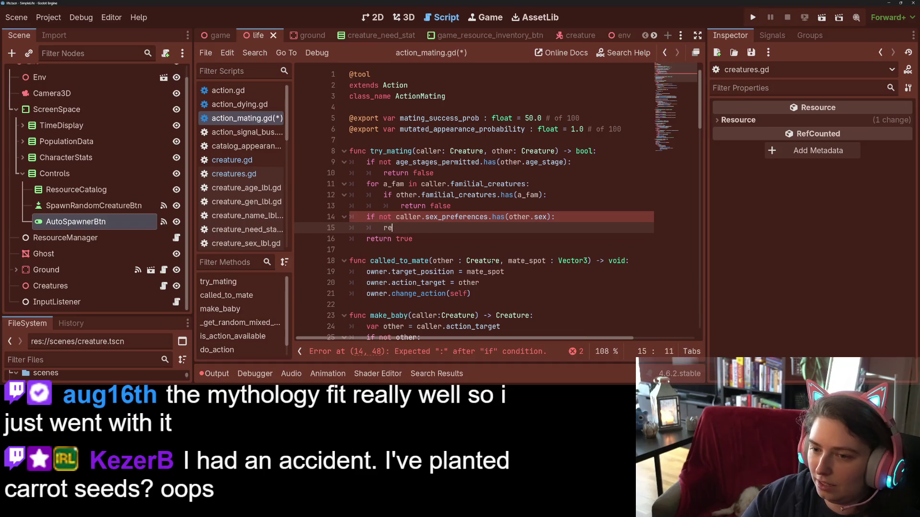
text(turn false)
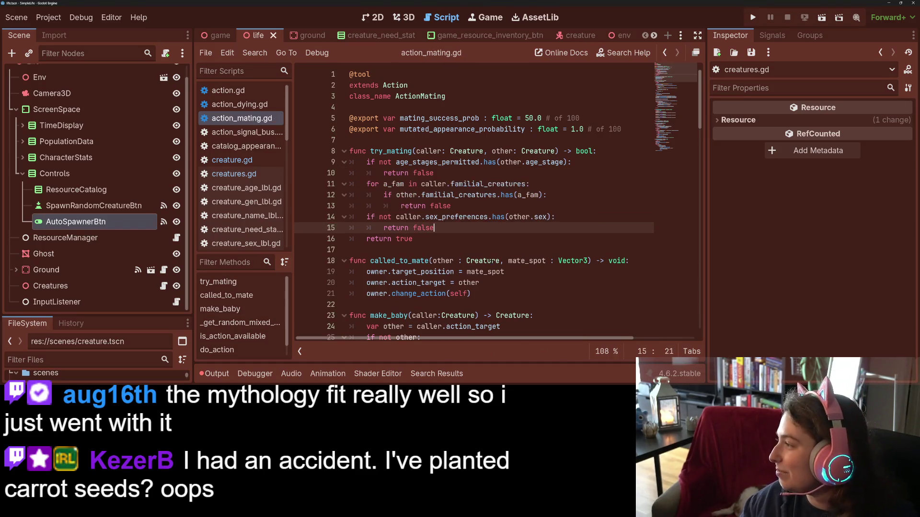
Step: Print caller.creature_name, " is not attracted to ", other.creature_name above return false, save and run the project
click(571, 217)
key(Return)
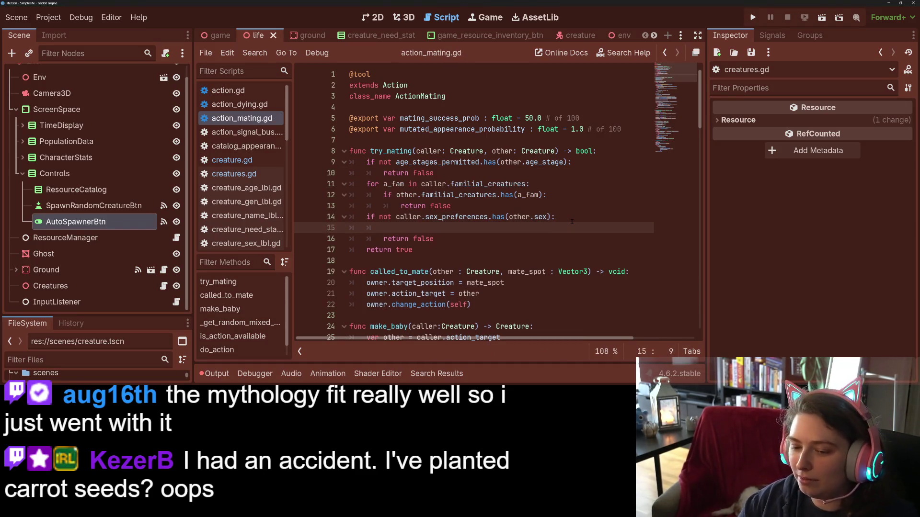
text(p)
text(()
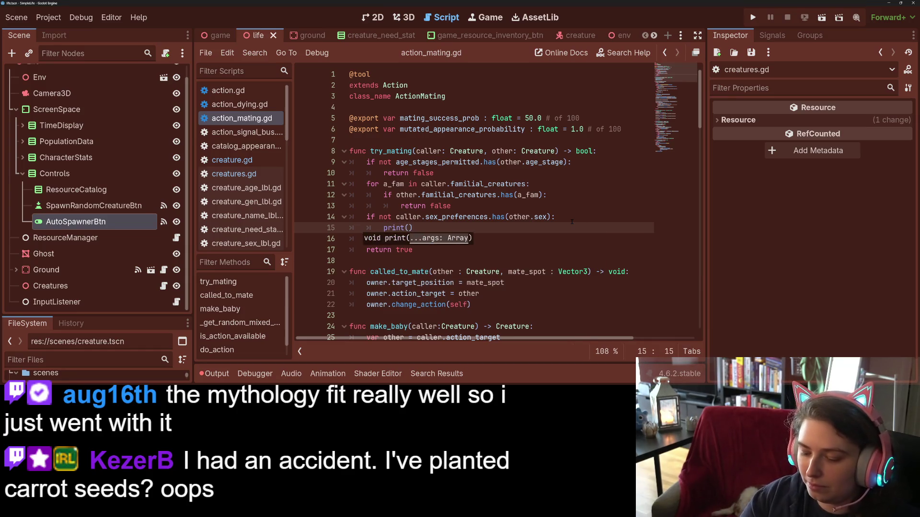
text(.)
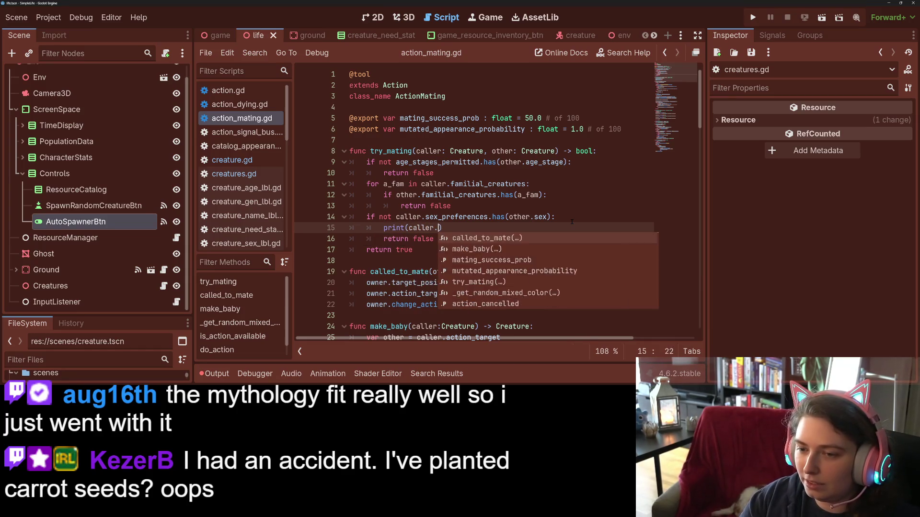
text(crea)
key(Return)
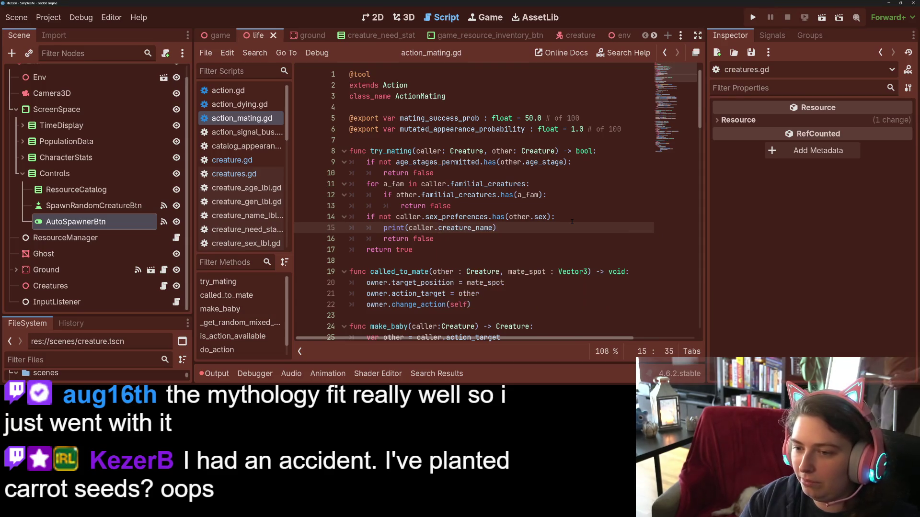
text(+)
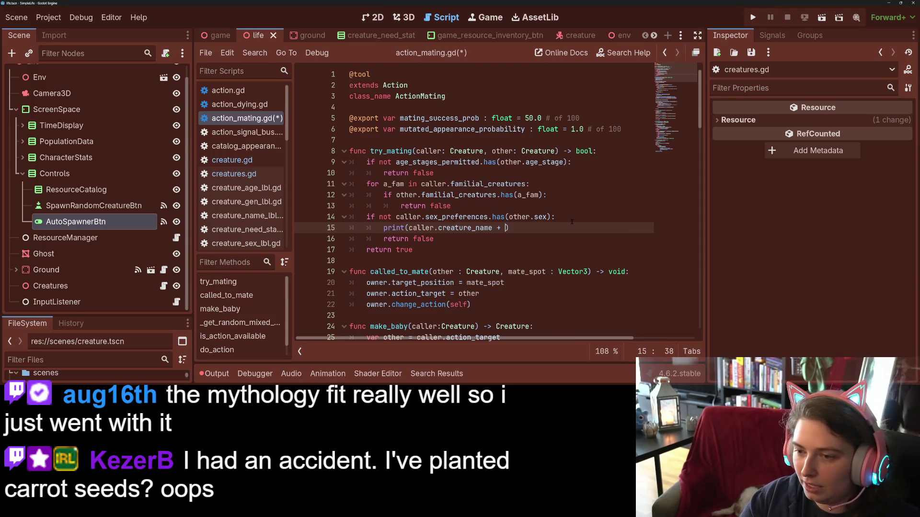
key(BackSpace)
key(BackSpace)
key(BackSpace)
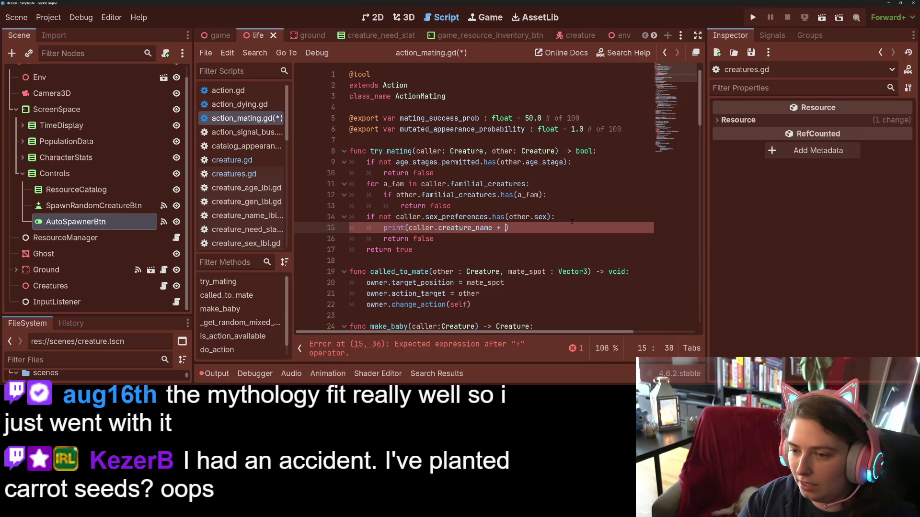
text(, "is)
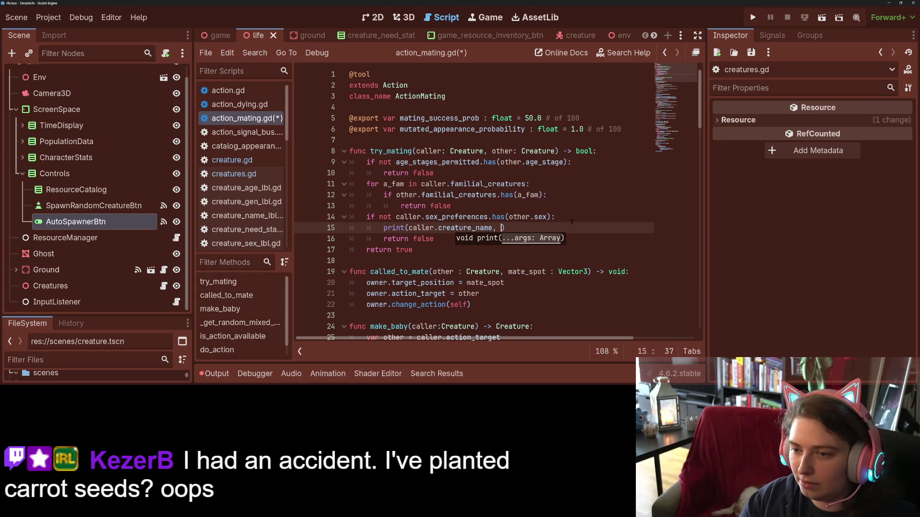
text(" is nt")
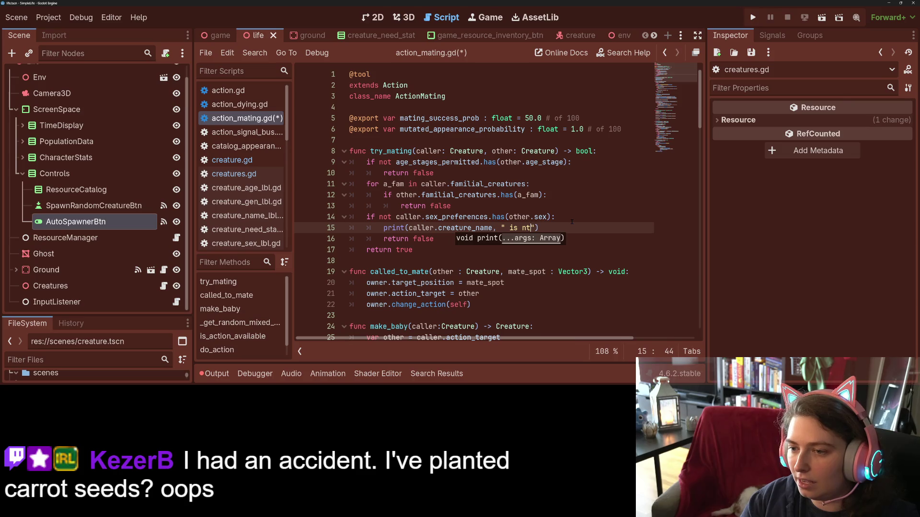
key(BackSpace)
text(ot attracted to )
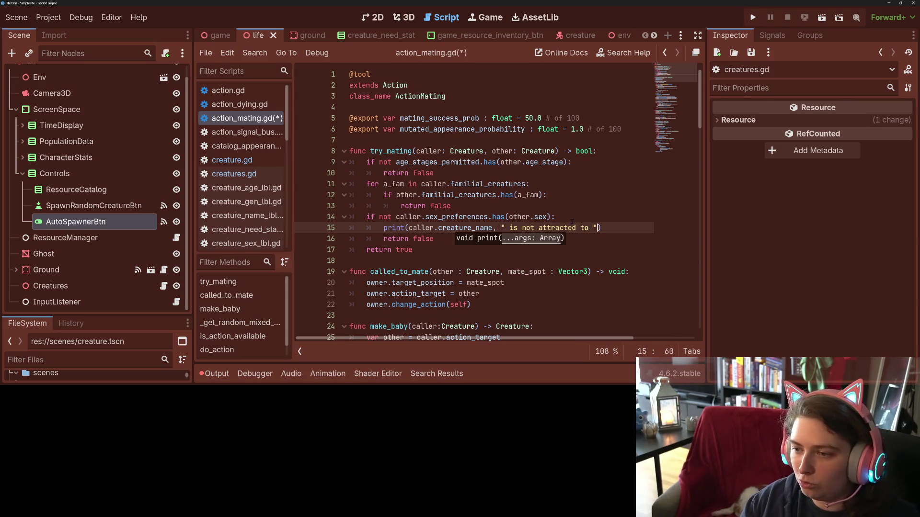
text(.crea)
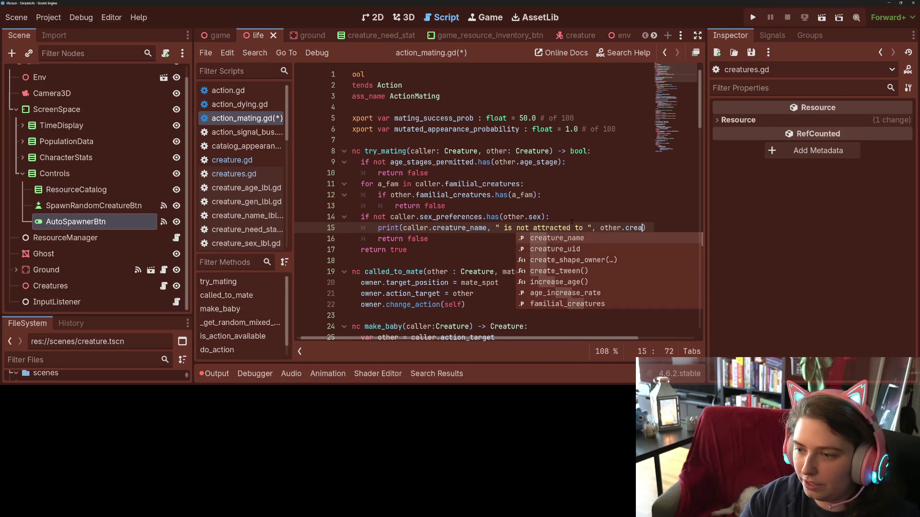
key(Return)
key(ctrl+s)
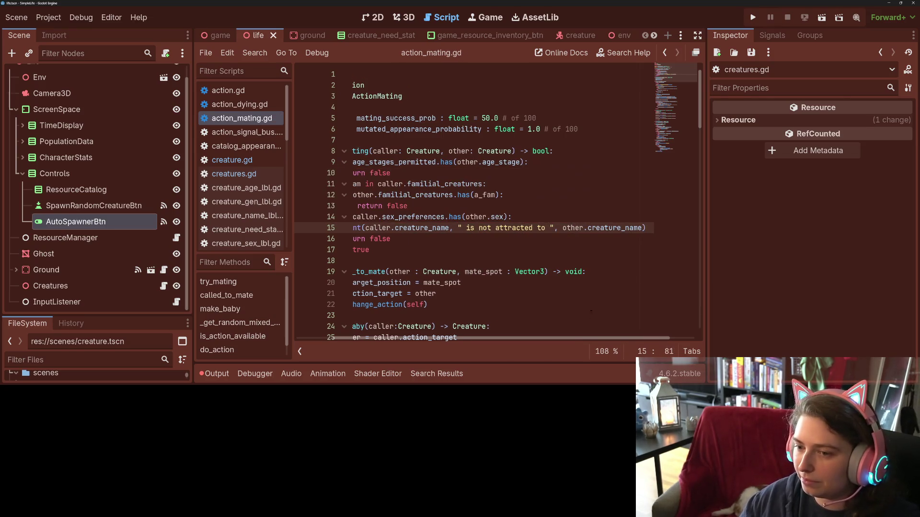
scroll(572, 223, left, 5)
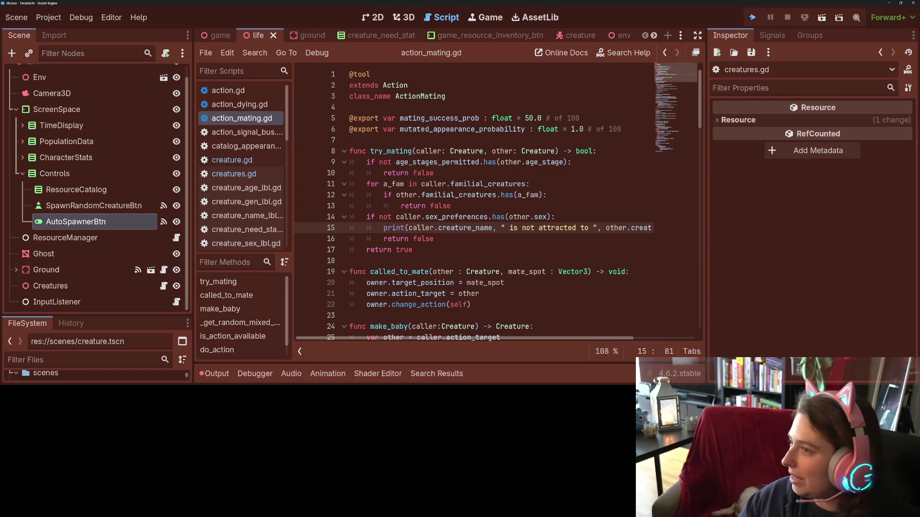
key(F5)
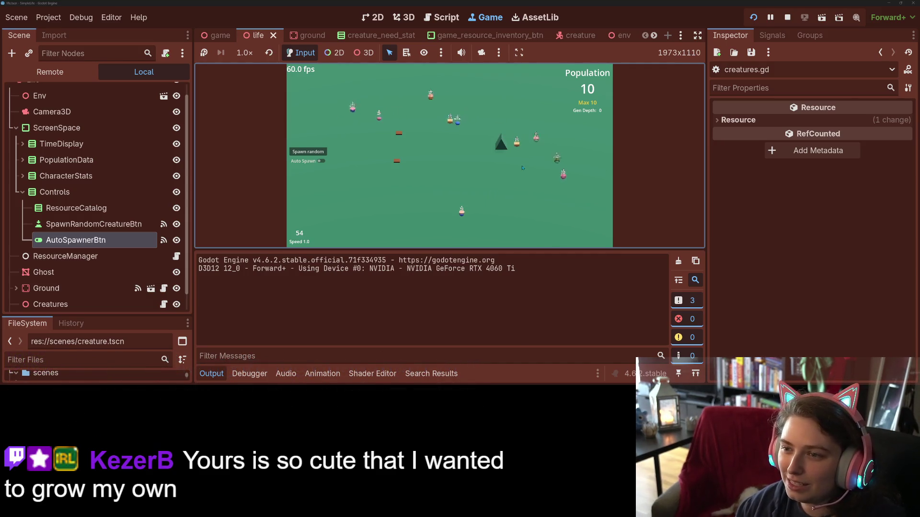
Step: Enlarge the running game by hiding side panels and output, fast-forwarding to 16x and 4x then back to 1x
click(698, 35)
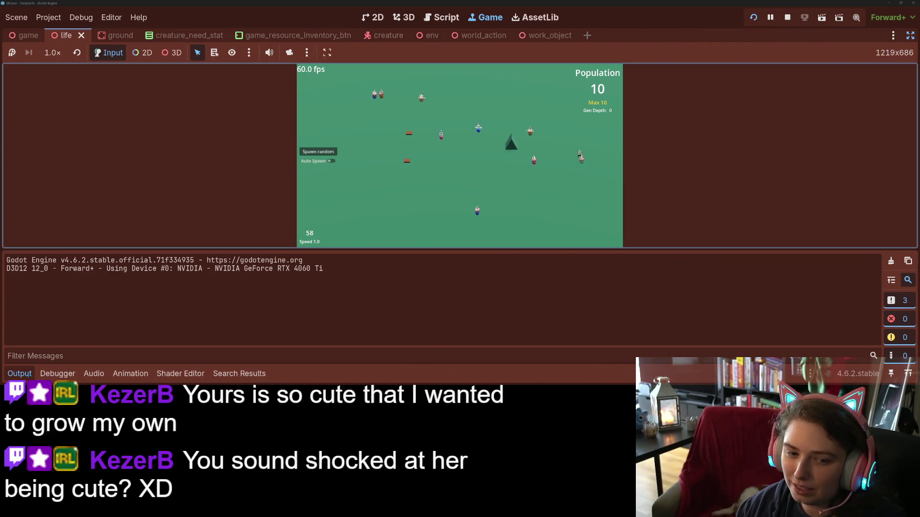
key(ctrl+j)
key(Up)
key(Up)
key(Up)
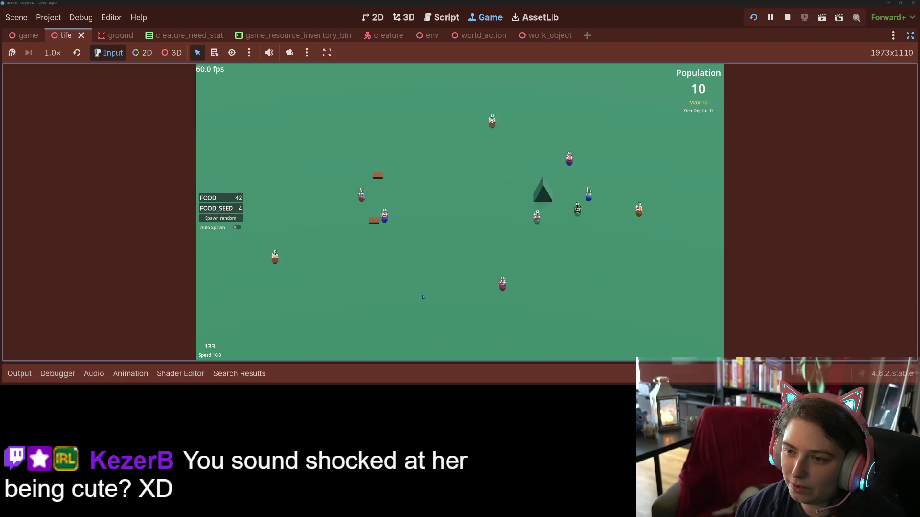
key(Down)
key(Down)
key(Down)
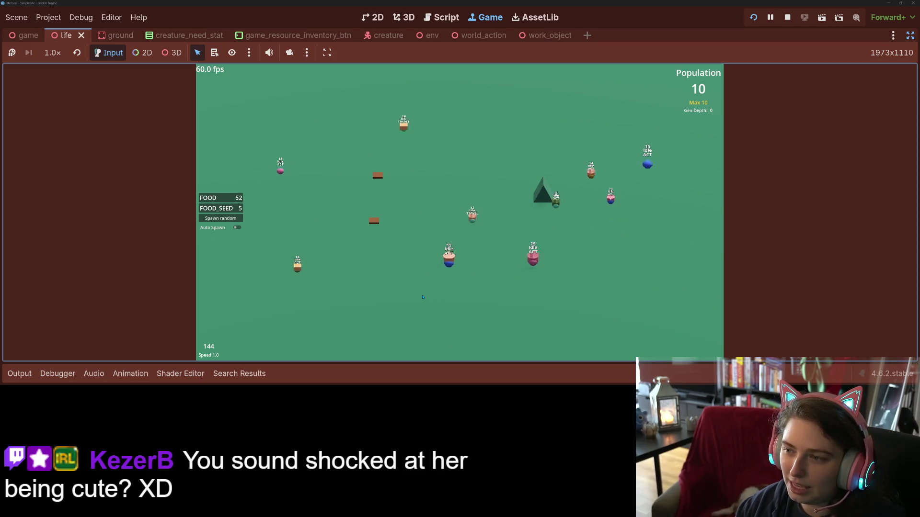
key(Up)
key(Up)
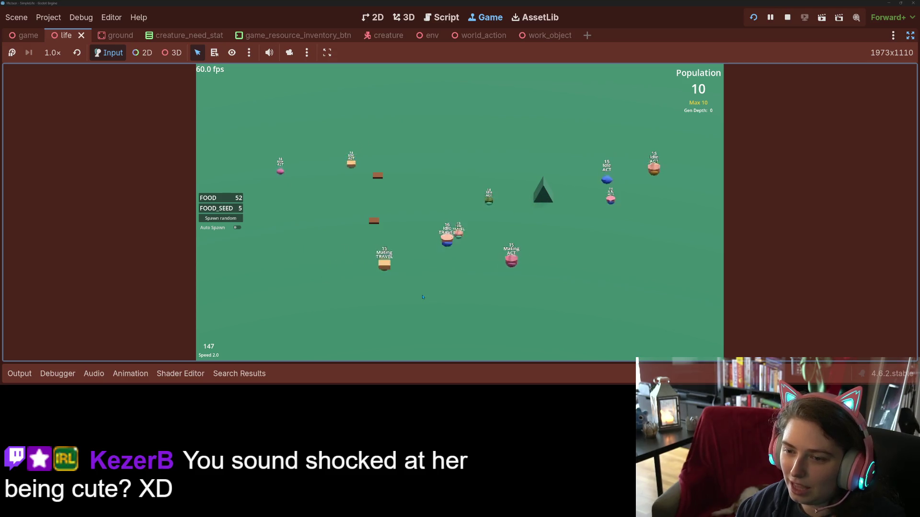
key(Down)
key(Down)
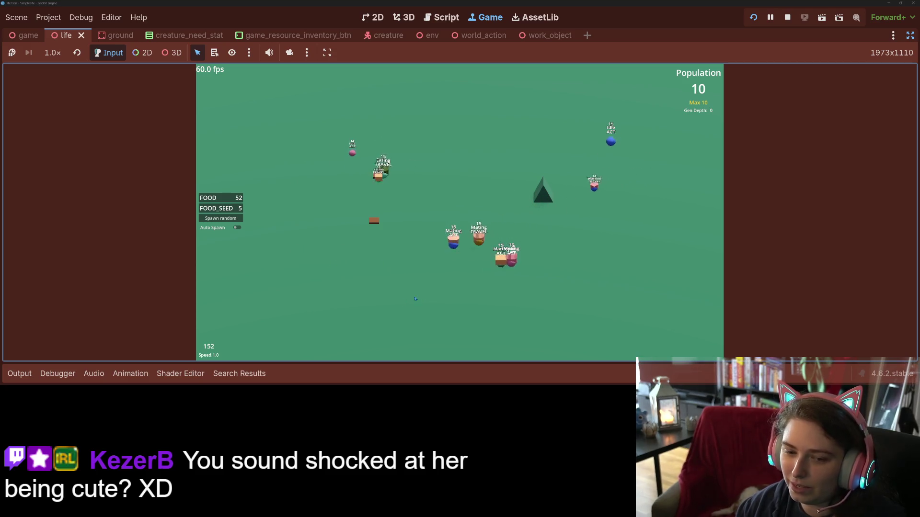
Step: Peek at the output log, run briefly at 2x speed, then show the log beneath the game
click(20, 373)
click(20, 373)
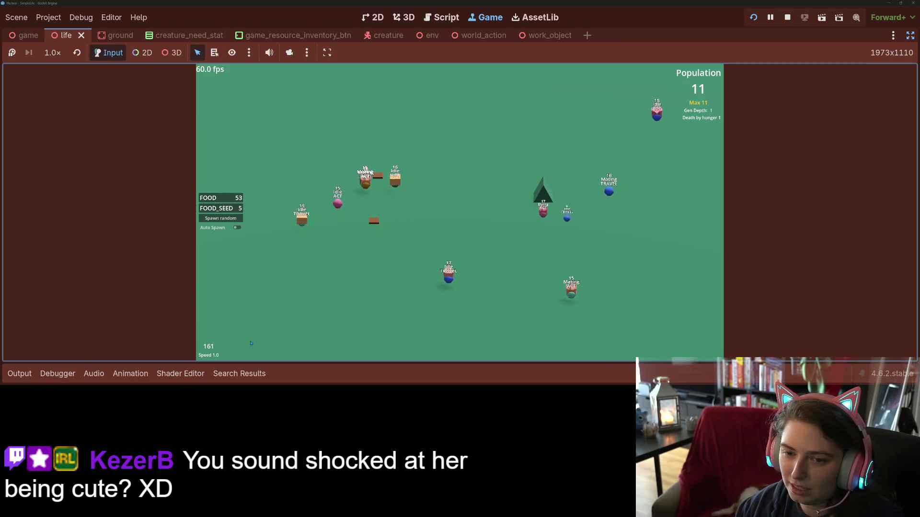
key(2)
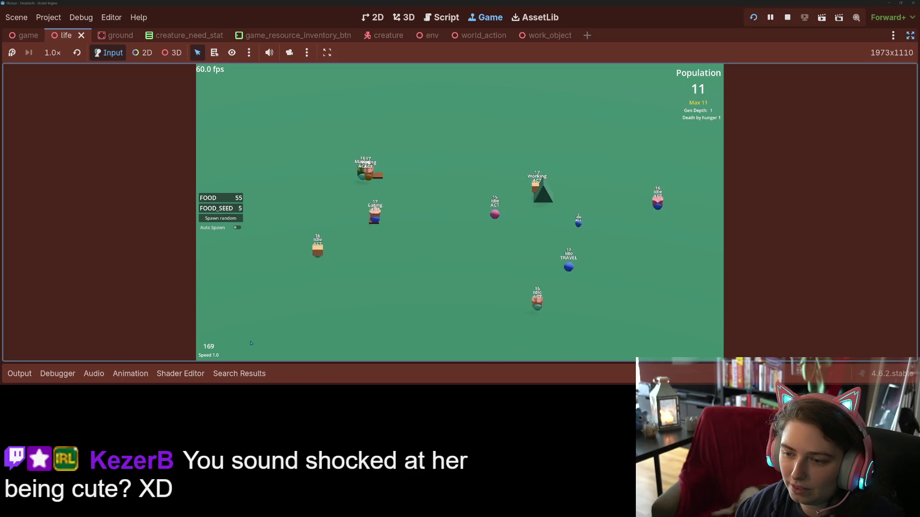
key(1)
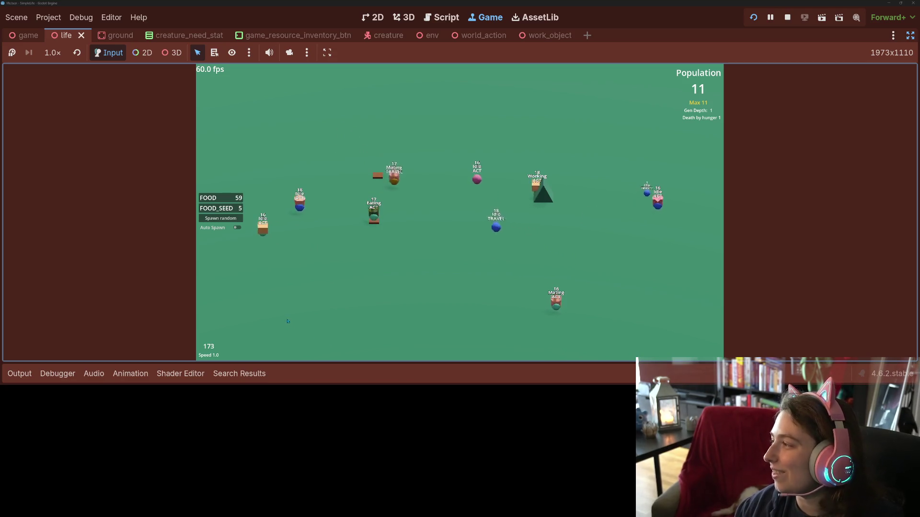
click(19, 373)
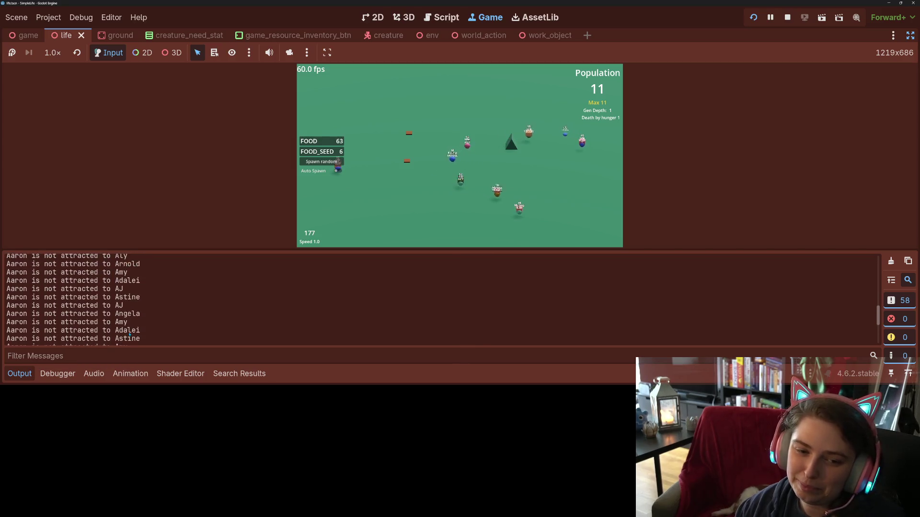
scroll(126, 331, up, 2)
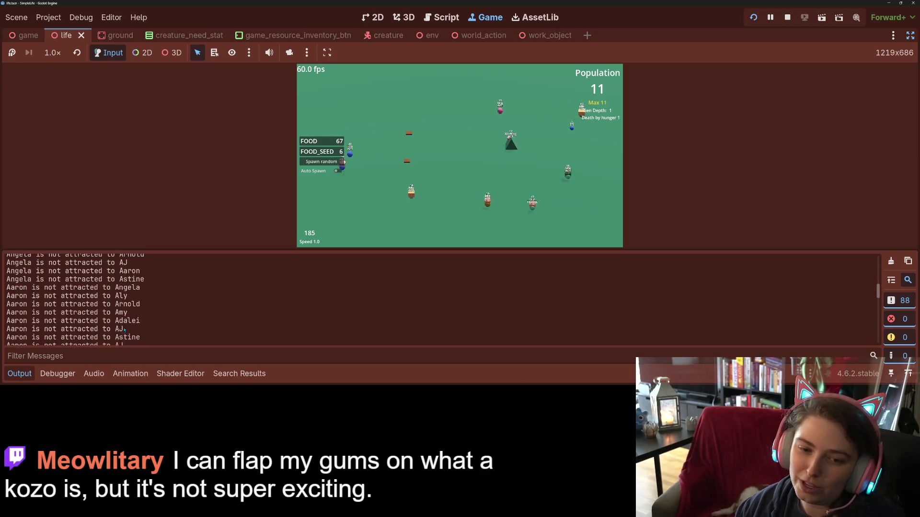
scroll(124, 330, up, 10)
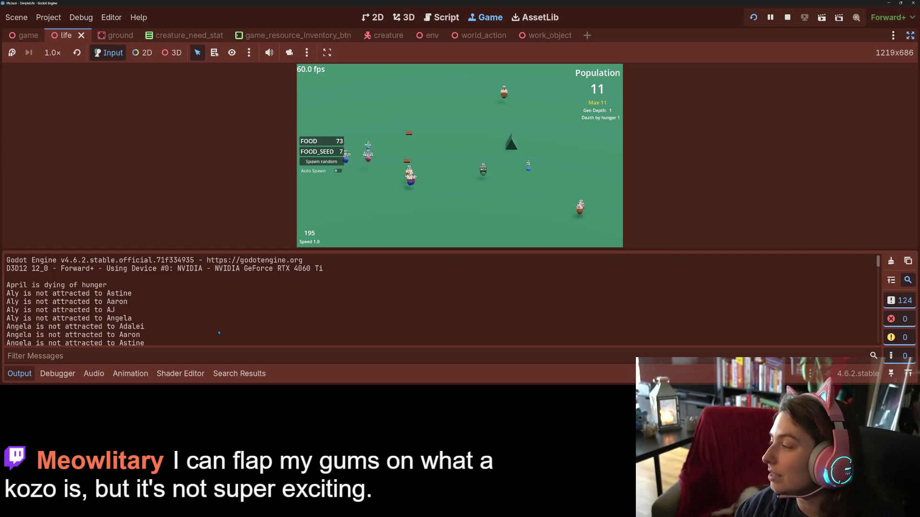
Step: Hide the output log again to enlarge the running game
click(19, 373)
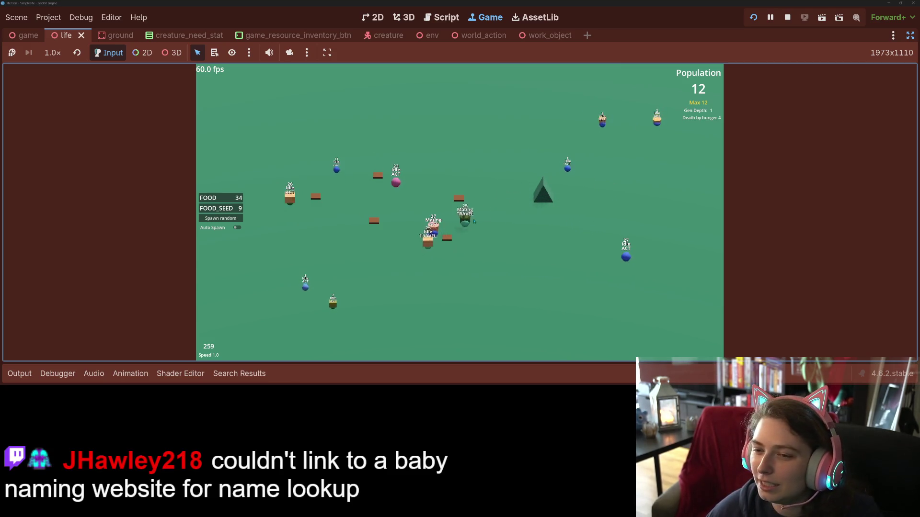
Step: Inspect creatures AJ, Angela and Aly in the running simulation
click(435, 230)
click(382, 223)
click(343, 302)
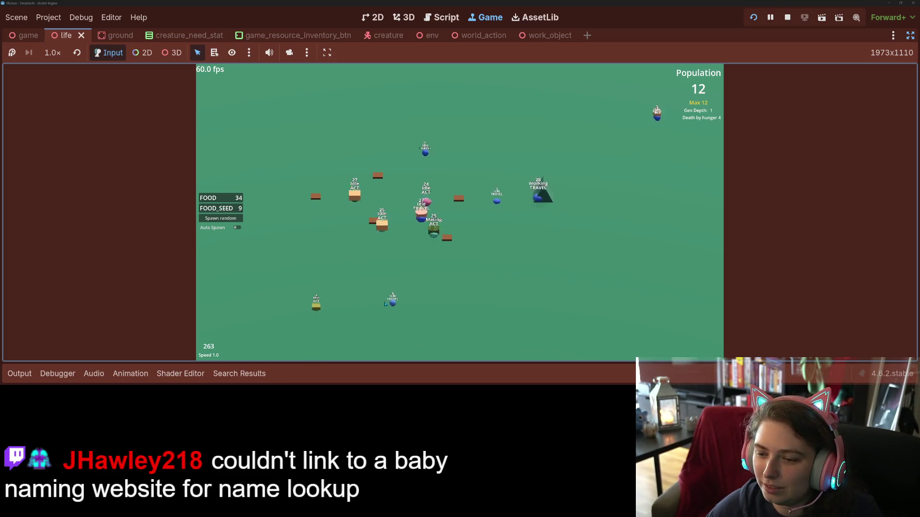
click(402, 304)
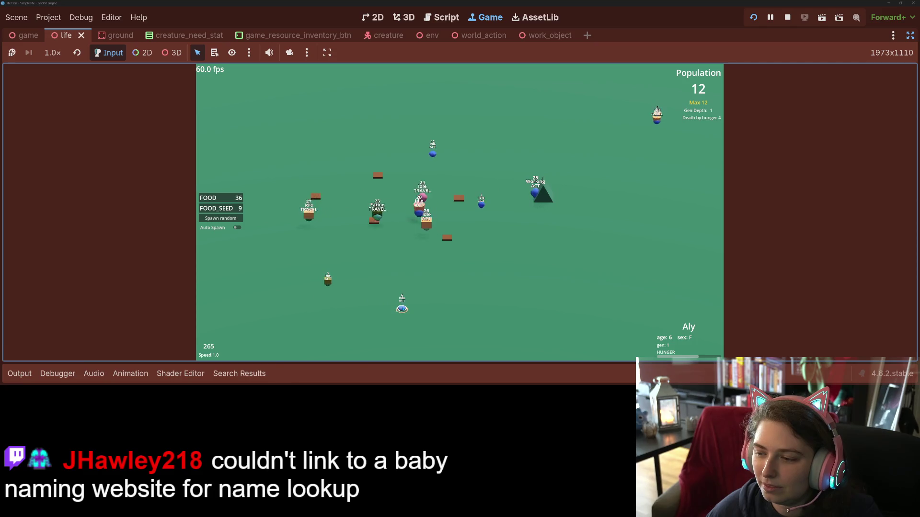
Step: Inspect Amy and Adalei, then restore the editor panels around the game
click(534, 195)
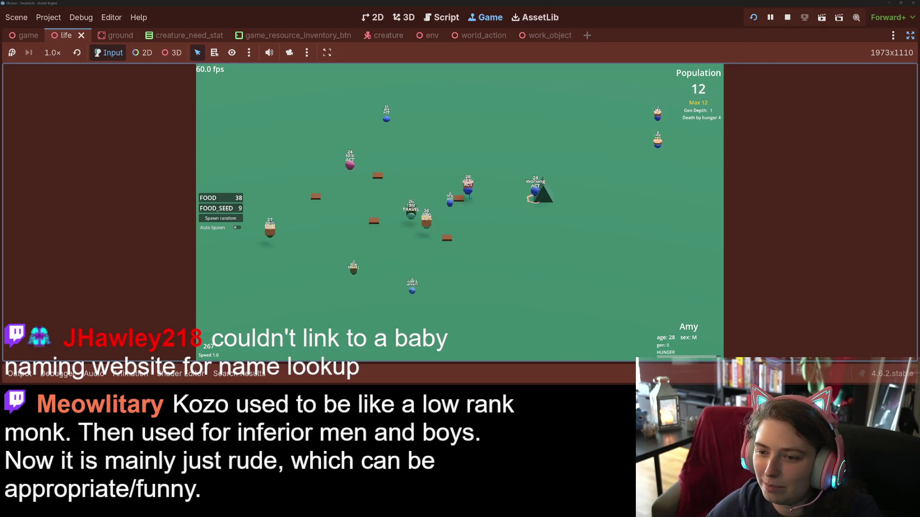
click(267, 232)
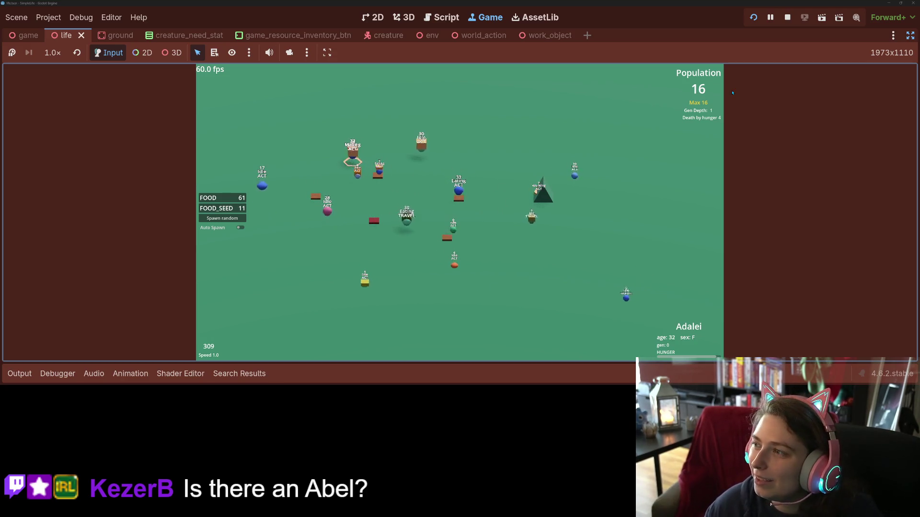
key(ctrl+shift+F11)
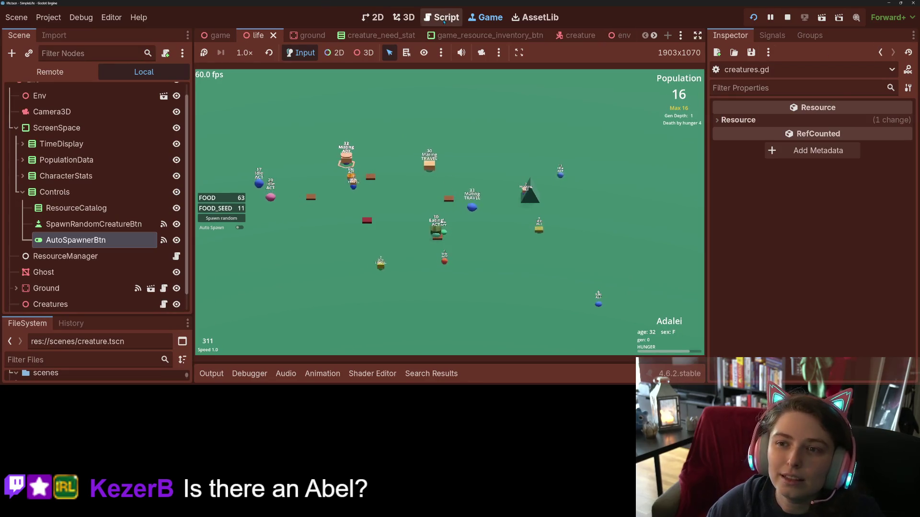
Step: Show random_names.gd in the script editor with the caret after "Abe"
click(446, 17)
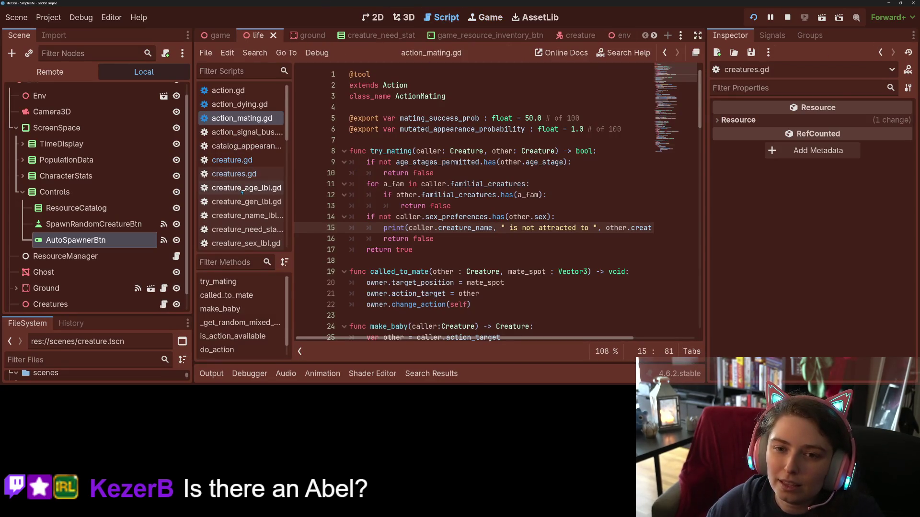
scroll(242, 189, down, 5)
scroll(242, 179, down, 5)
scroll(243, 158, down, 3)
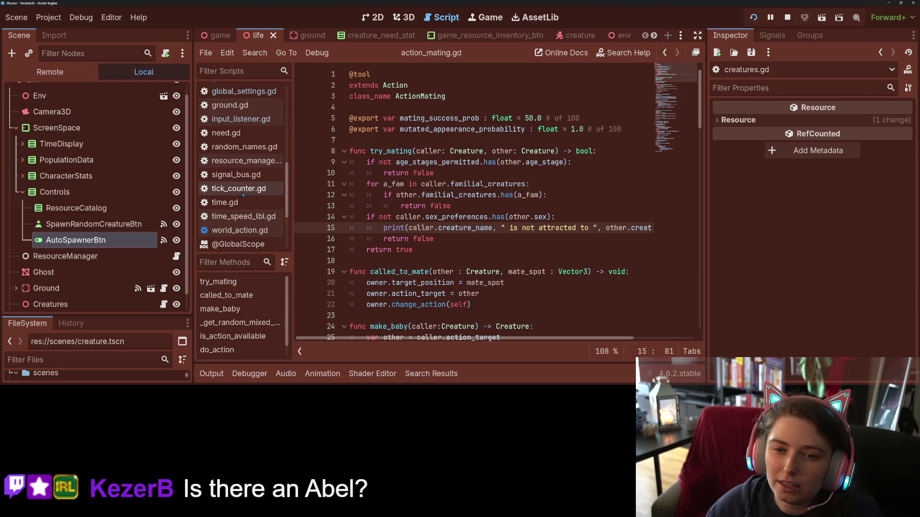
click(245, 147)
click(388, 205)
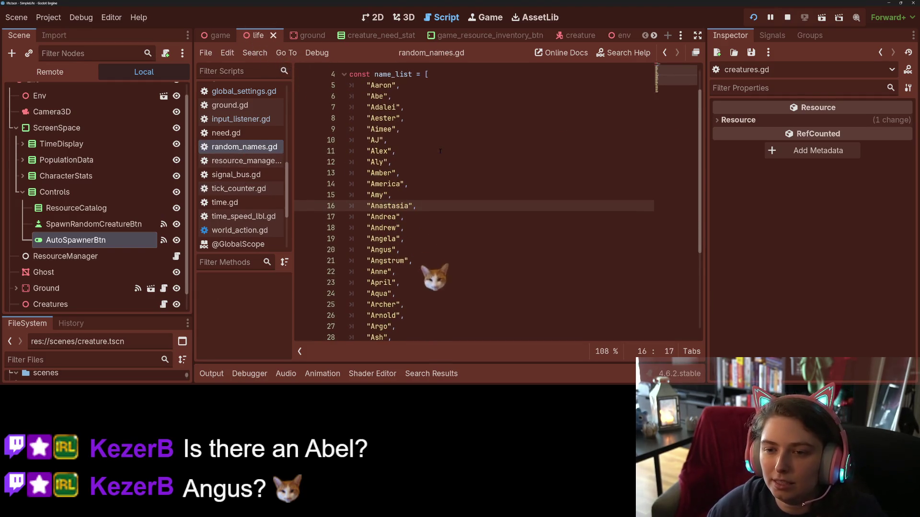
click(411, 96)
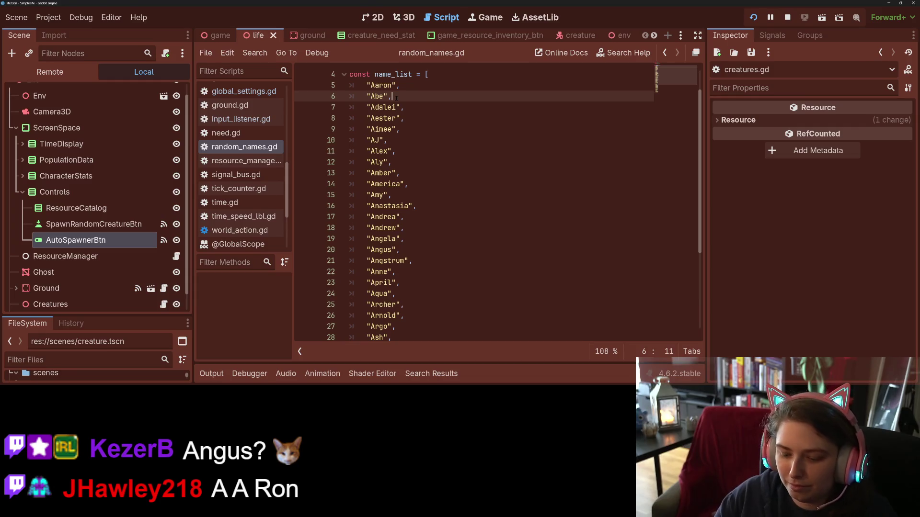
Step: Add the name "Abel" on a new line after "Abe" and return to the game
key(Return)
text(Abel)
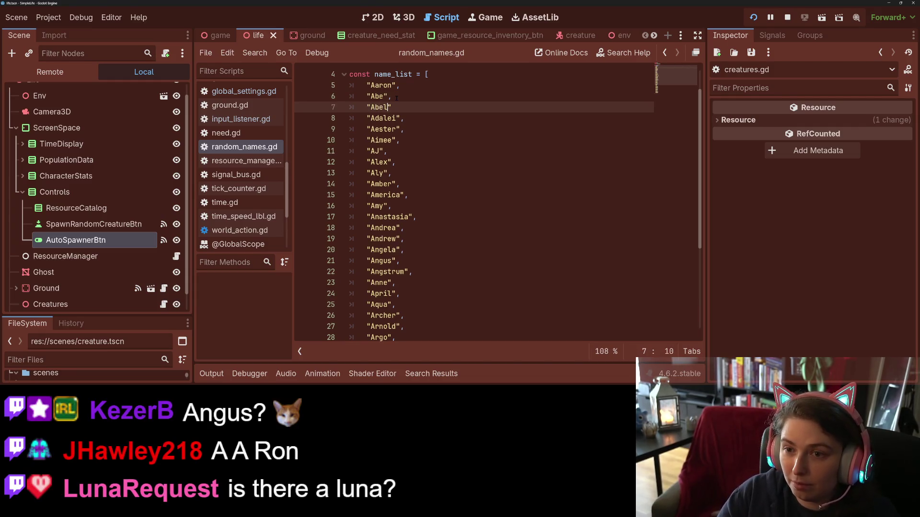
text(",)
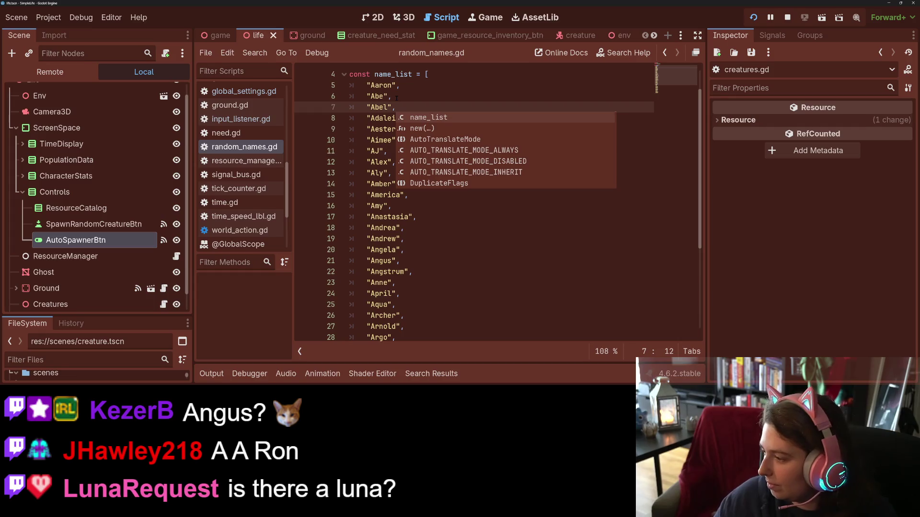
click(510, 305)
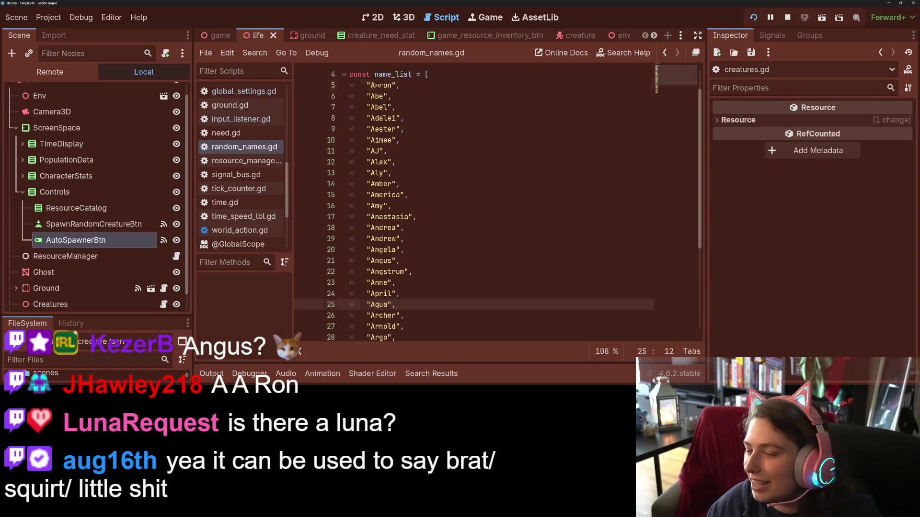
double_click(379, 85)
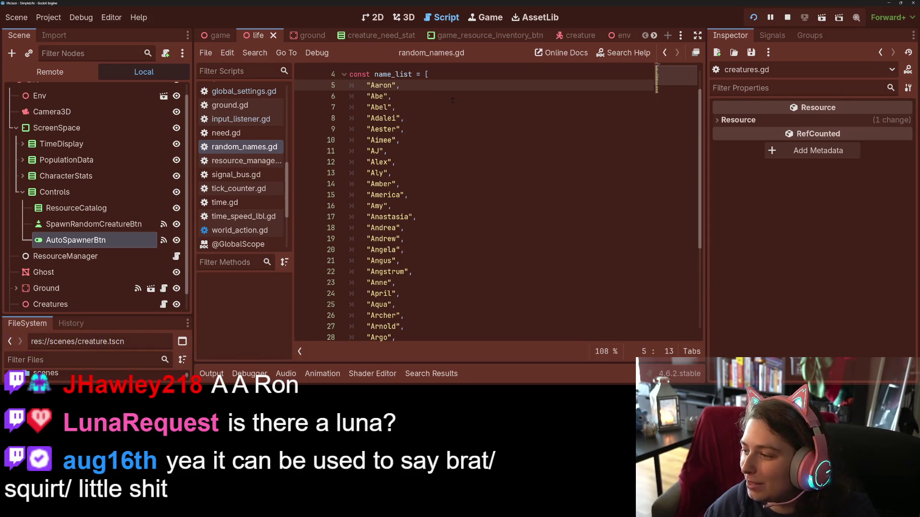
click(485, 18)
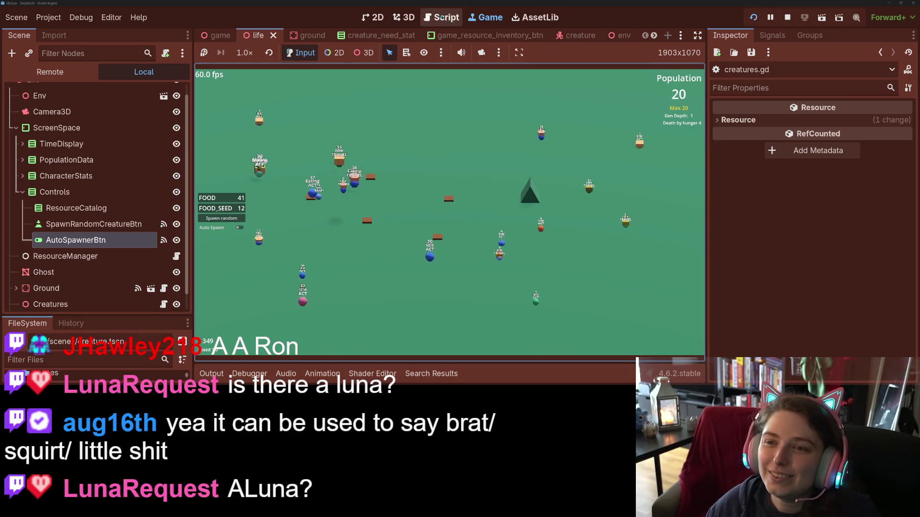
Step: Add "Aluna" after "Alex" in random_names.gd and save the script
click(441, 18)
scroll(486, 195, down, 2)
scroll(446, 179, down, 1)
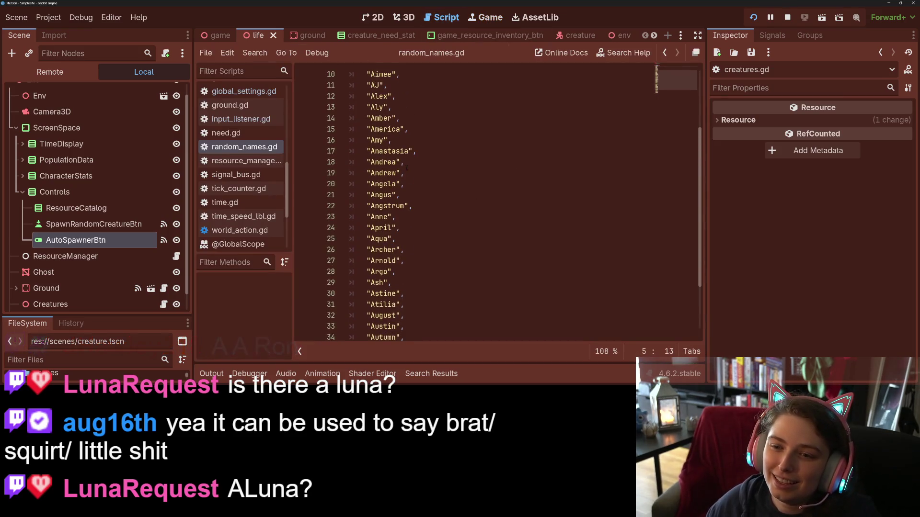
scroll(467, 201, up, 1)
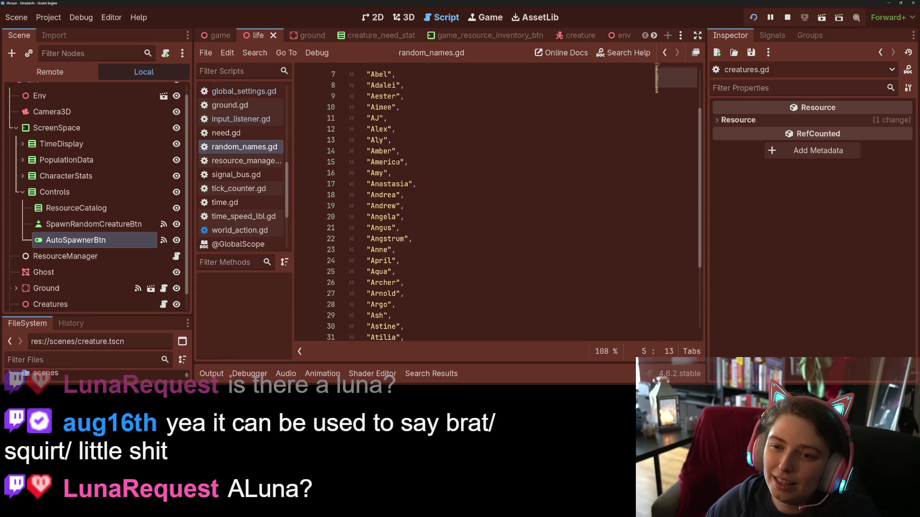
click(402, 129)
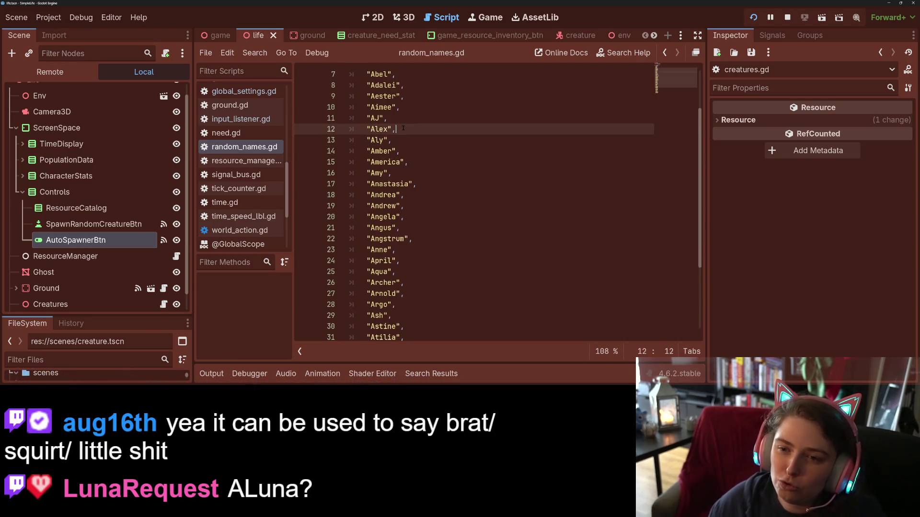
key(Return)
text(Aluna")
key(ctrl+s)
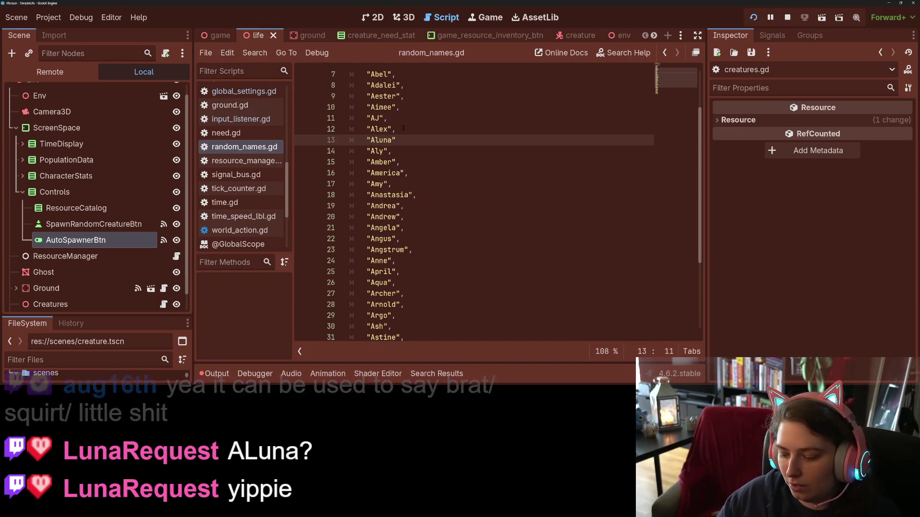
Step: Clear the autocomplete popup and return to the running game
key(Right)
text(,)
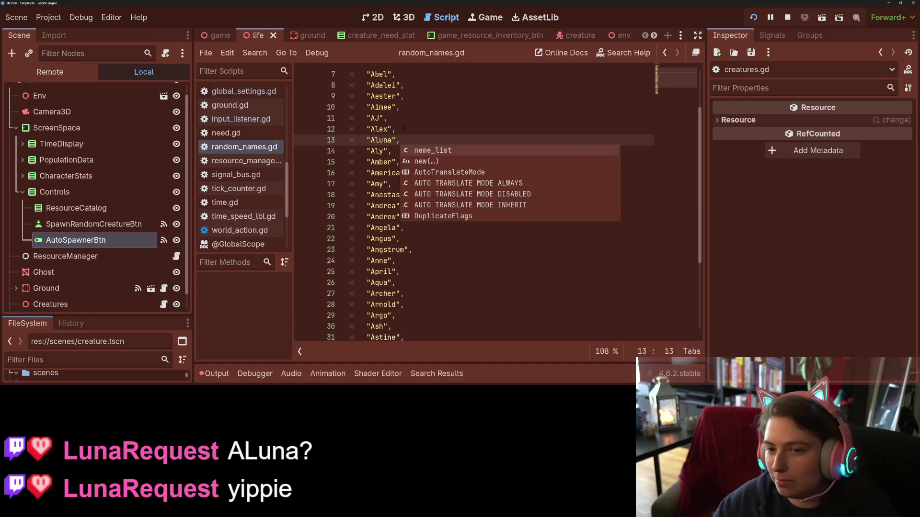
click(383, 107)
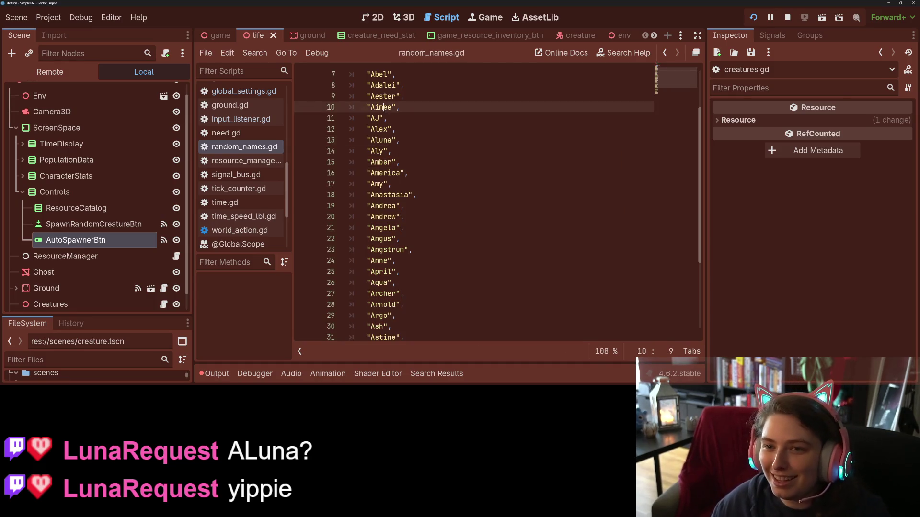
click(486, 17)
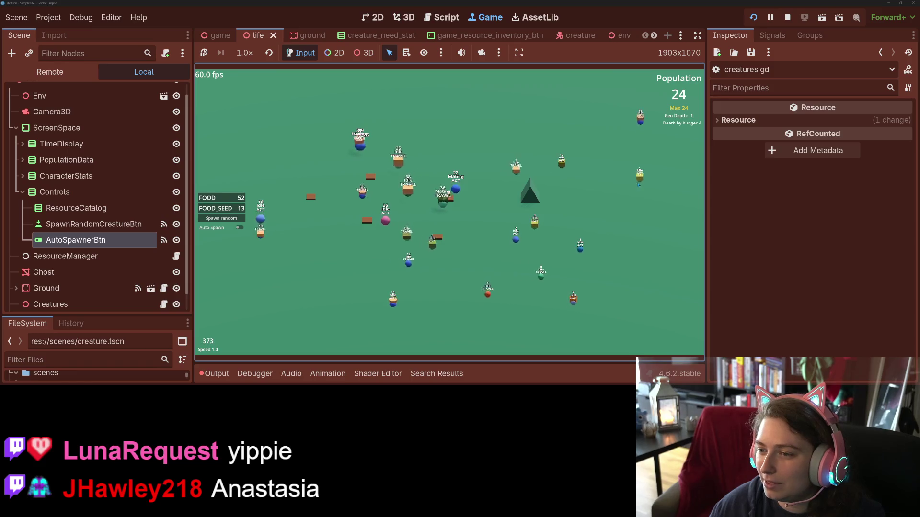
Step: Add "Aristotle" after "Archer" in random_names.gd, then return to the game
click(441, 17)
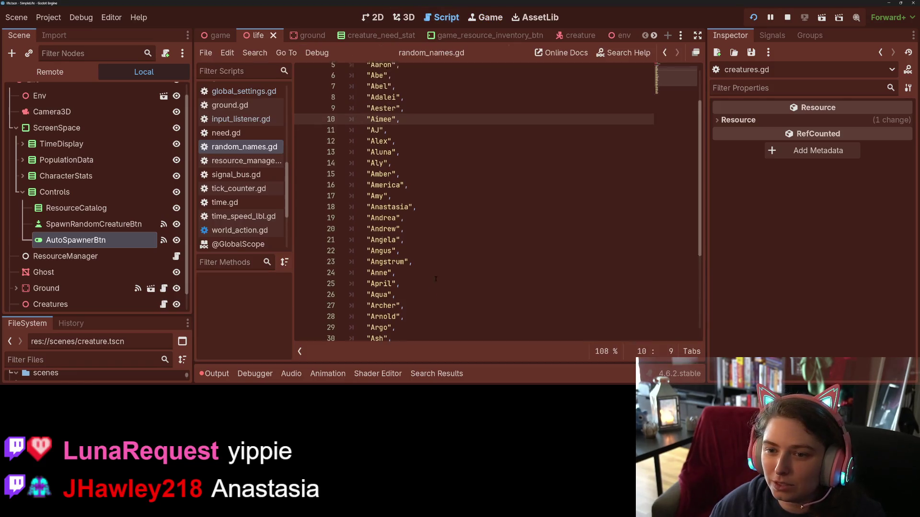
scroll(441, 281, down, 1)
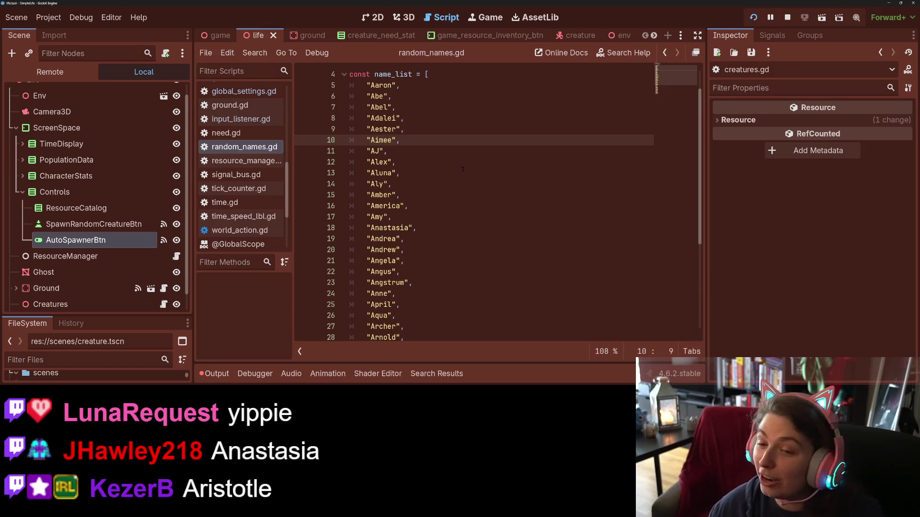
scroll(463, 170, down, 2)
scroll(431, 216, down, 2)
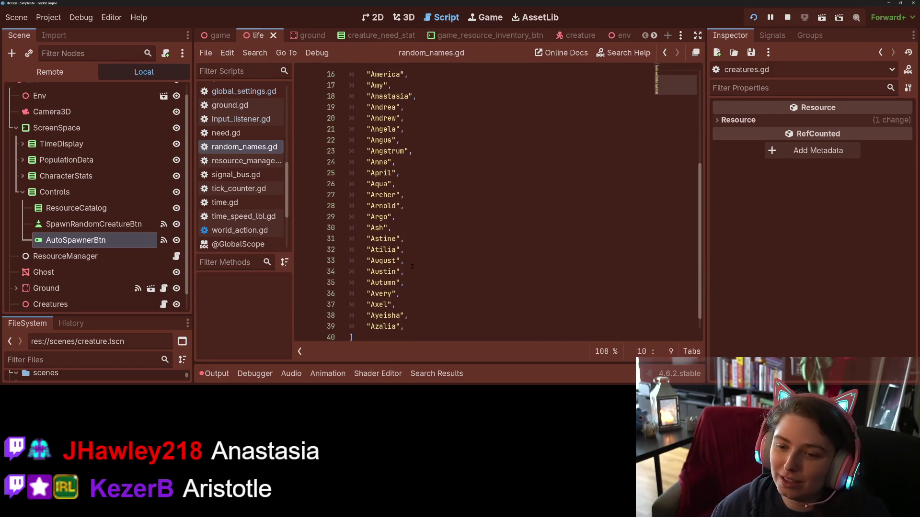
click(413, 198)
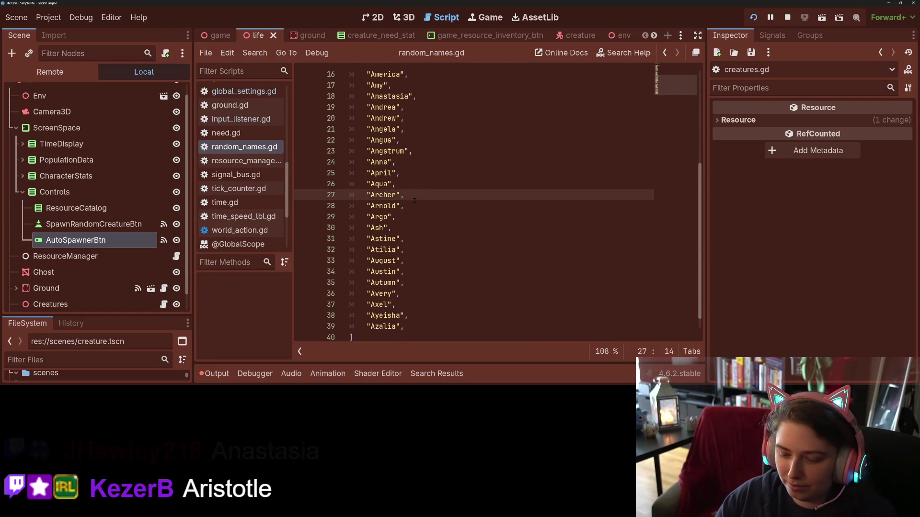
key(Return)
text("Aristotle",)
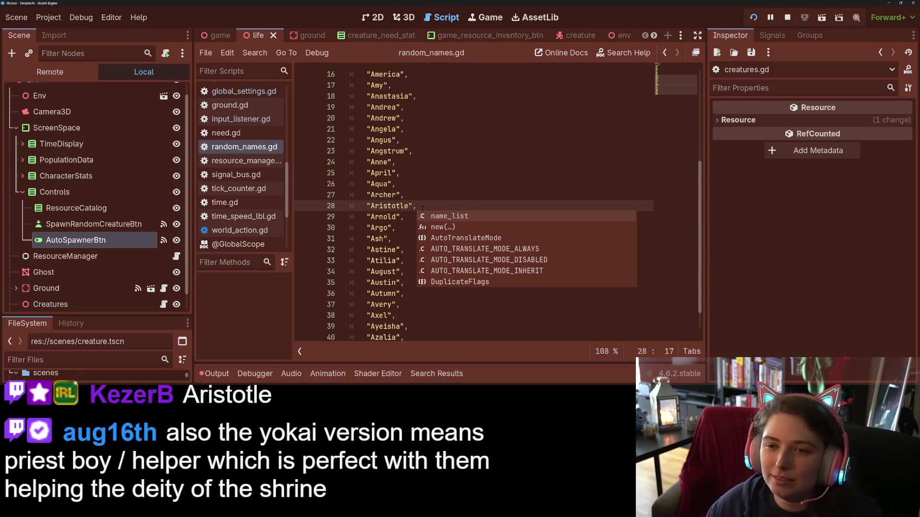
key(Escape)
click(486, 17)
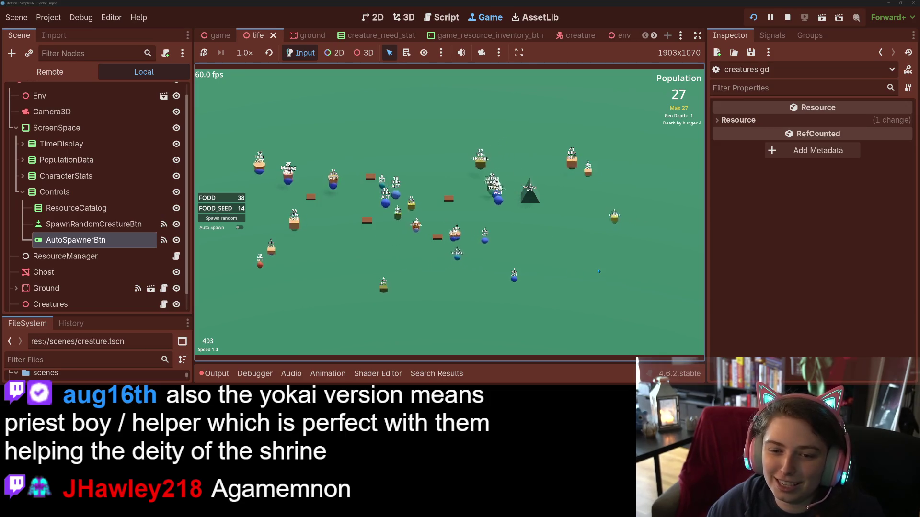
Step: Speed the simulation to 2.0, reset it to 1.0, then reopen random_names.gd
key(2)
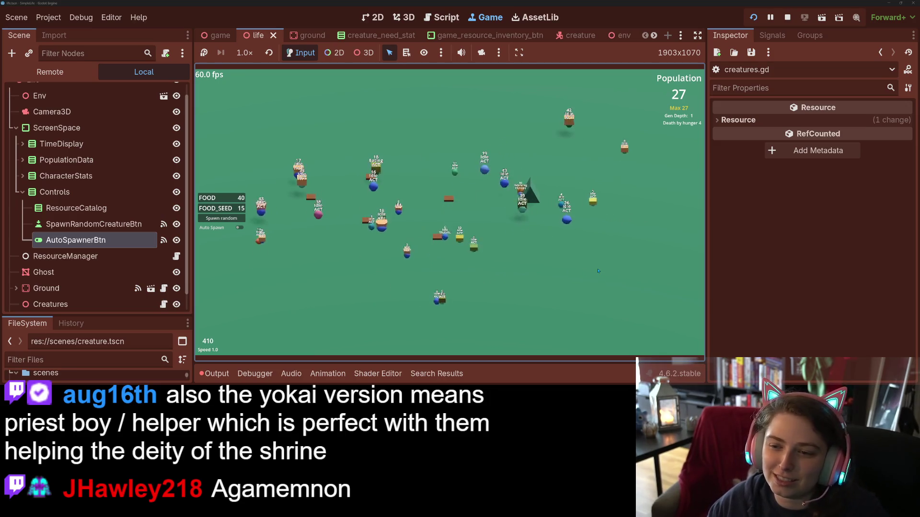
key(1)
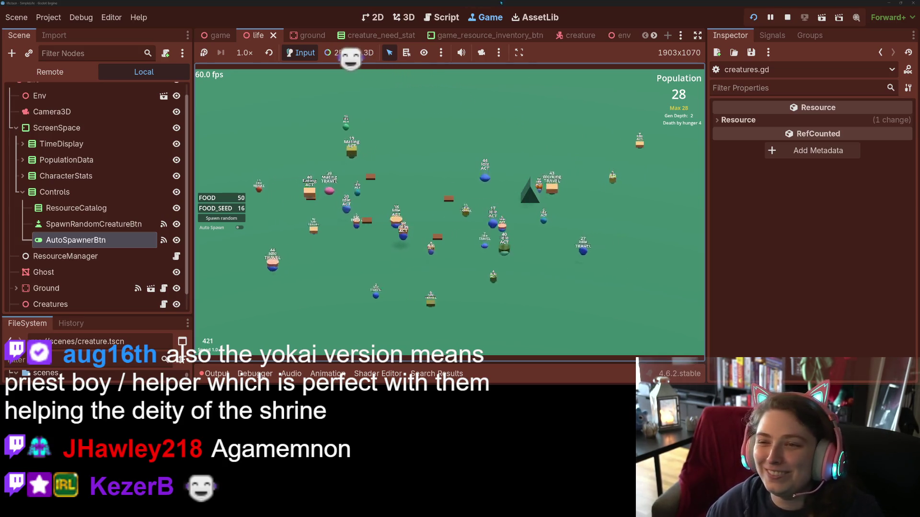
click(427, 17)
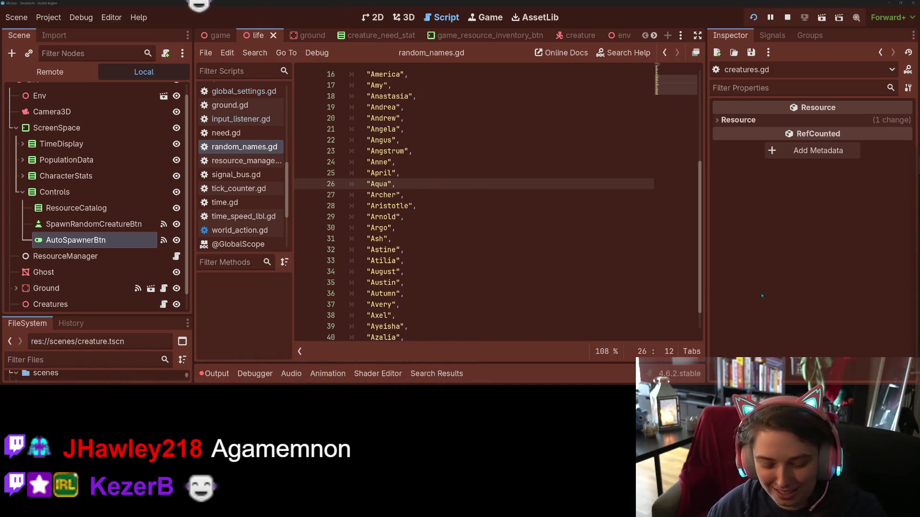
scroll(435, 238, up, 1)
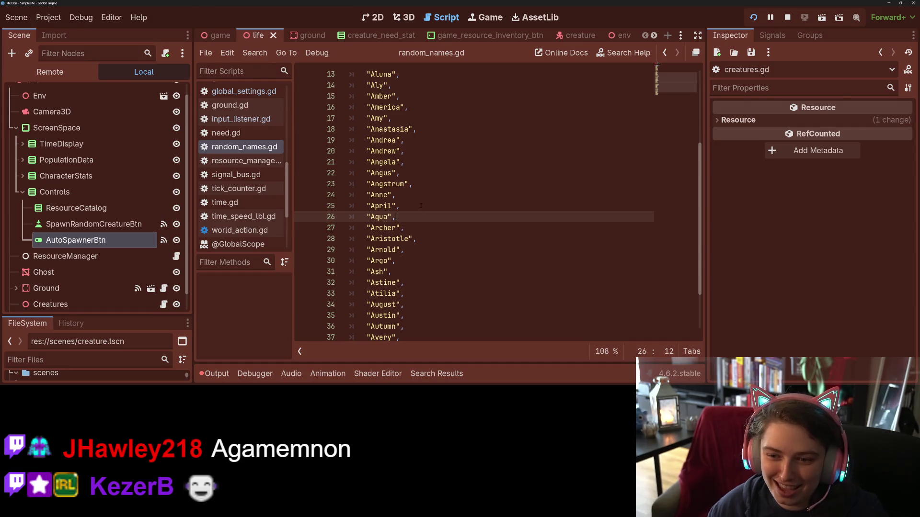